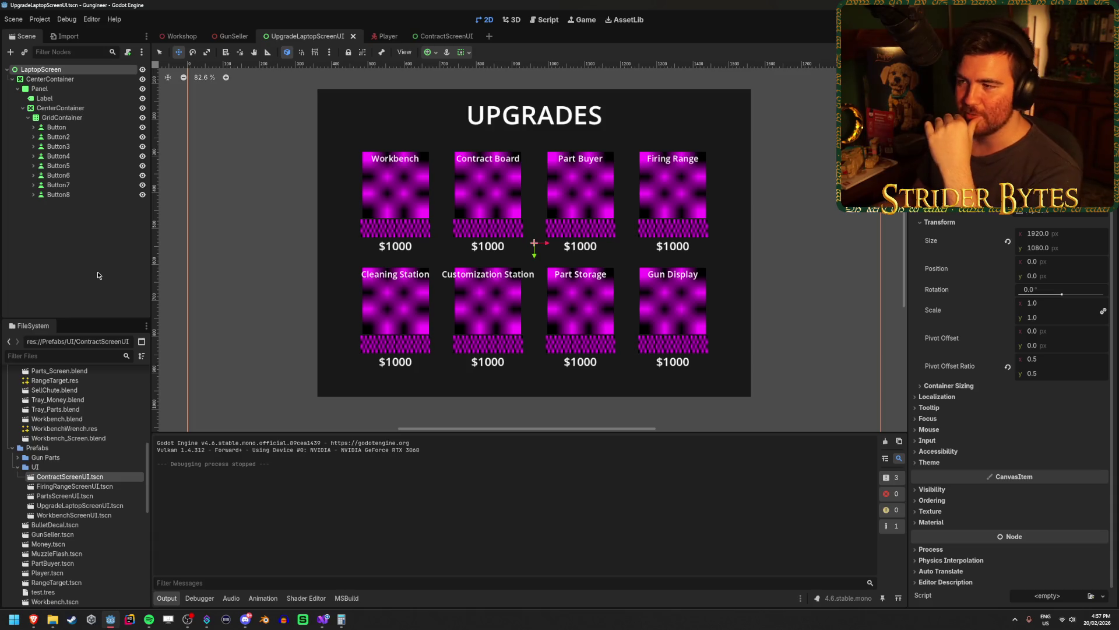
Deselect the LaptopScreen node and switch to UpgradeLaptop.cs's ShowUI code in Visual Studio
click(96, 271)
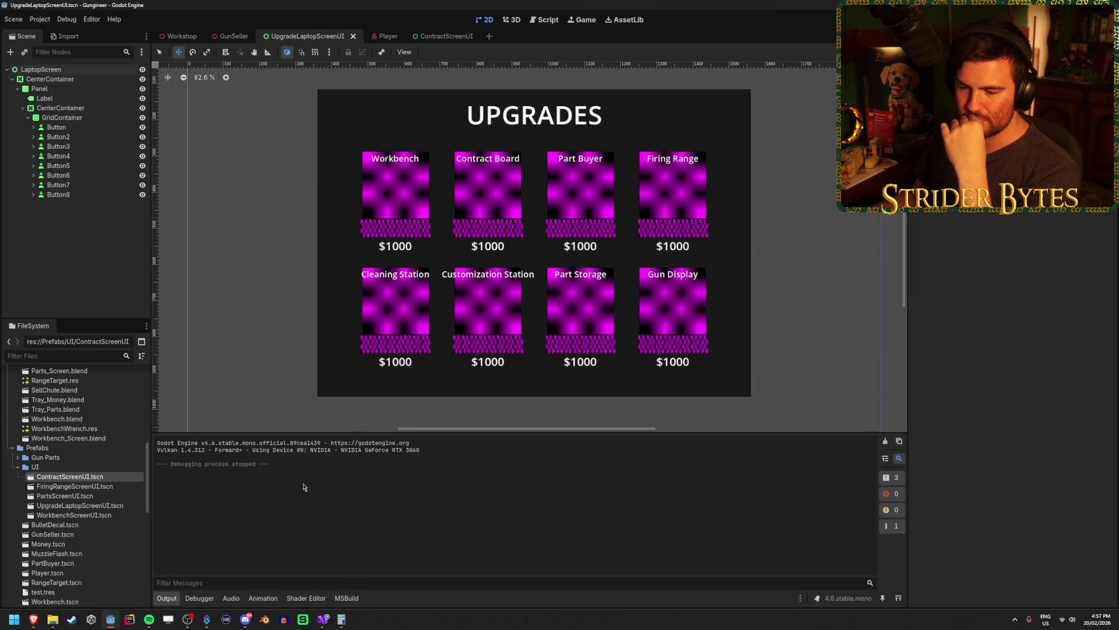
click(323, 619)
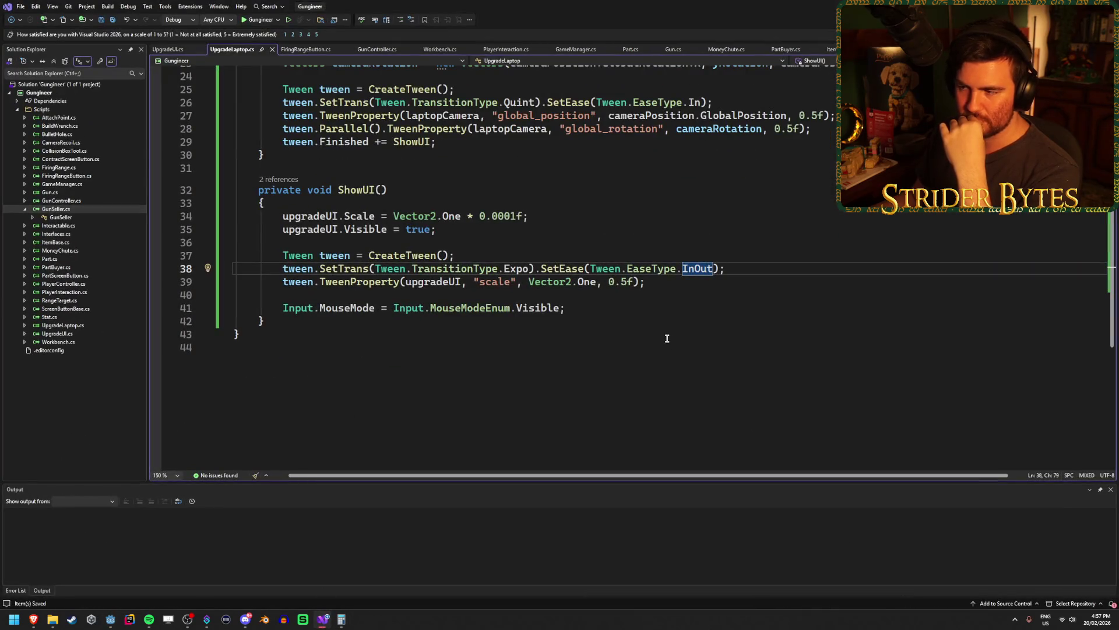
click(746, 269)
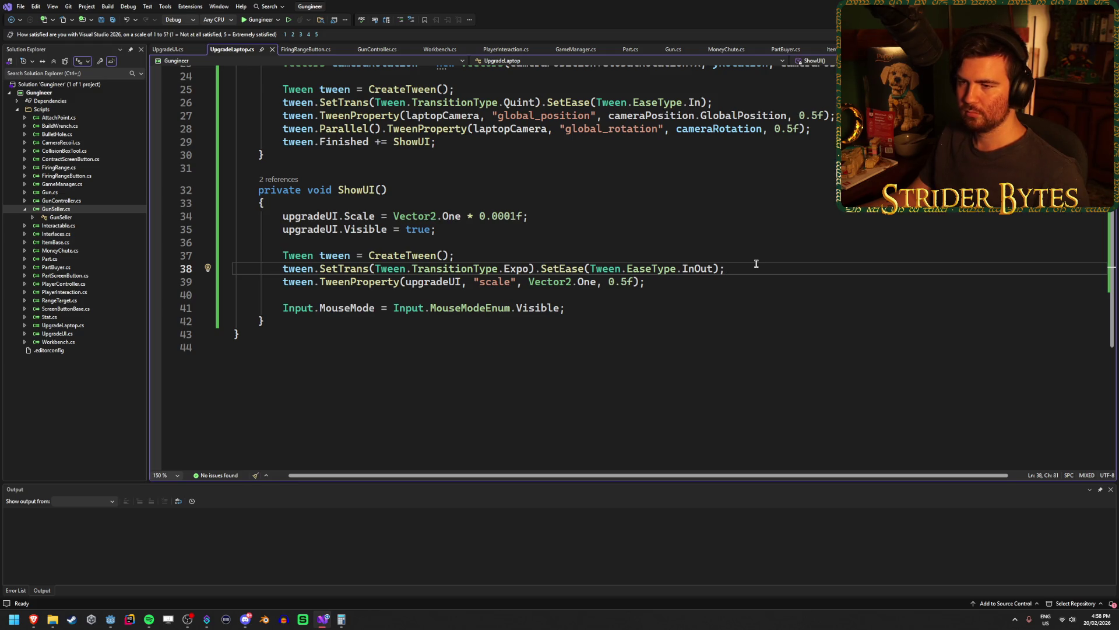
Comment out line 38's Expo/InOut SetTrans-SetEase call with // and save the script
click(736, 282)
click(756, 265)
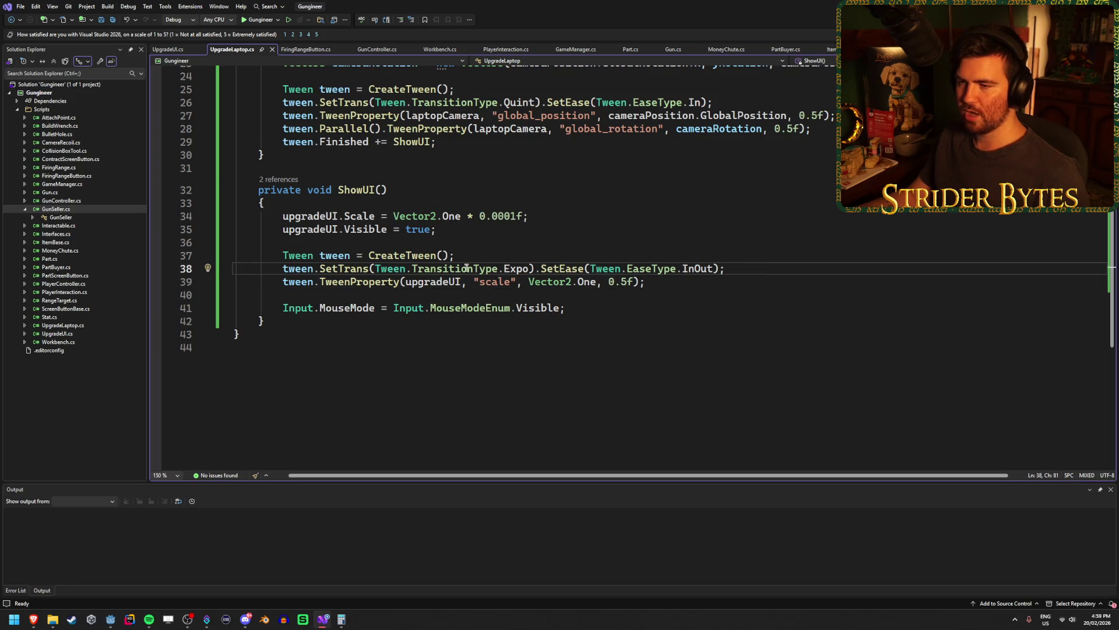
key(Down)
key(Down)
click(768, 270)
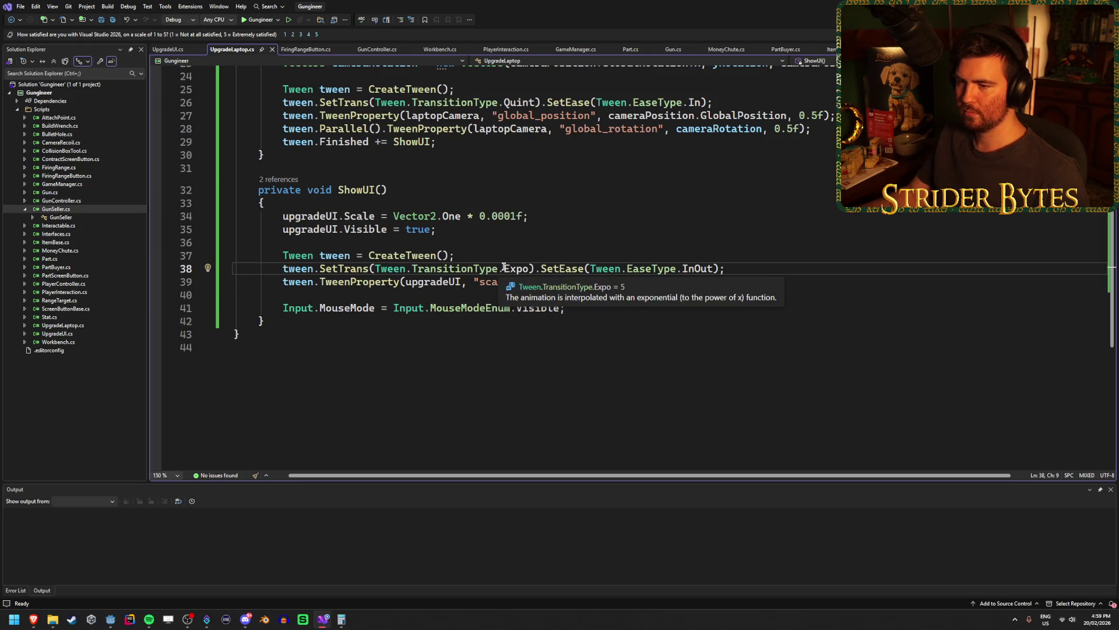
text(//)
key(ctrl+s)
click(672, 281)
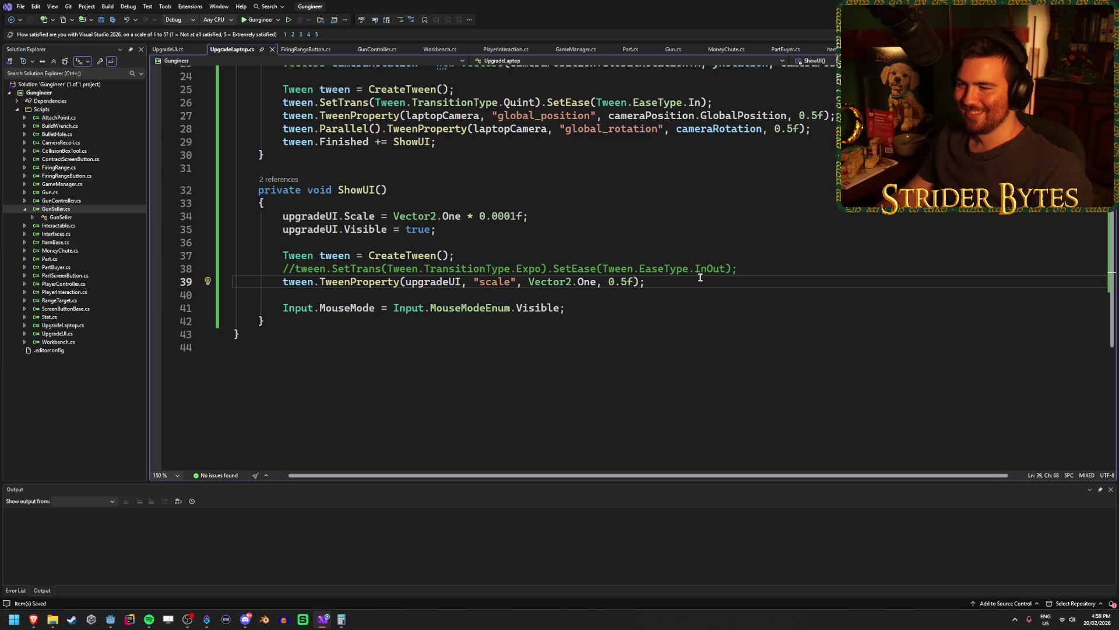
Replace the Vector2.One scale target on line 39 with new Vector2()
key(Return)
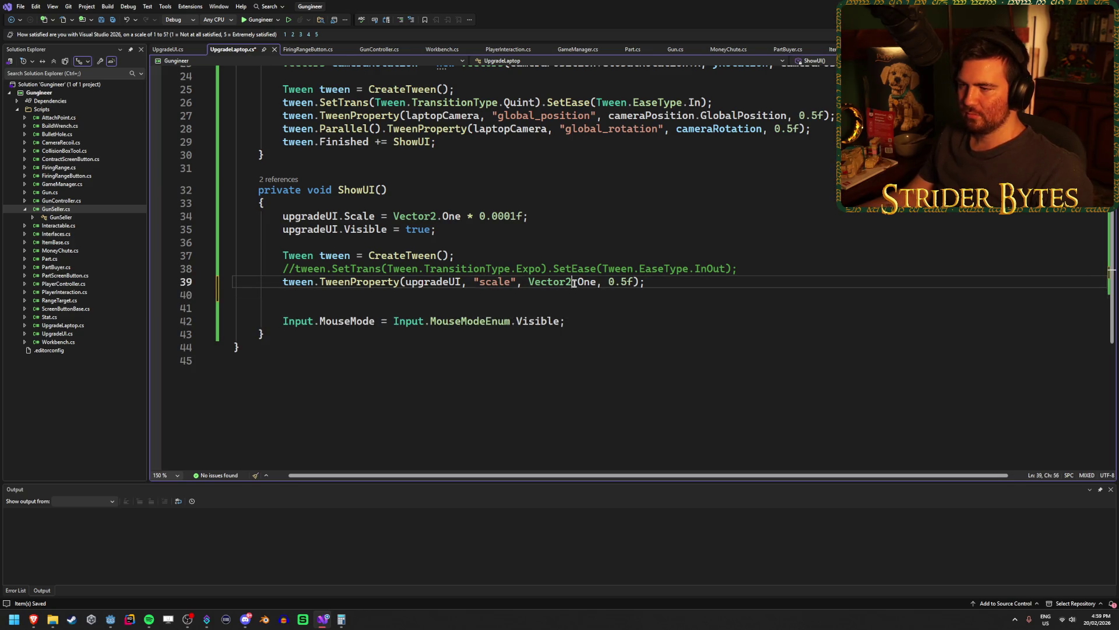
click(575, 282)
click(581, 282)
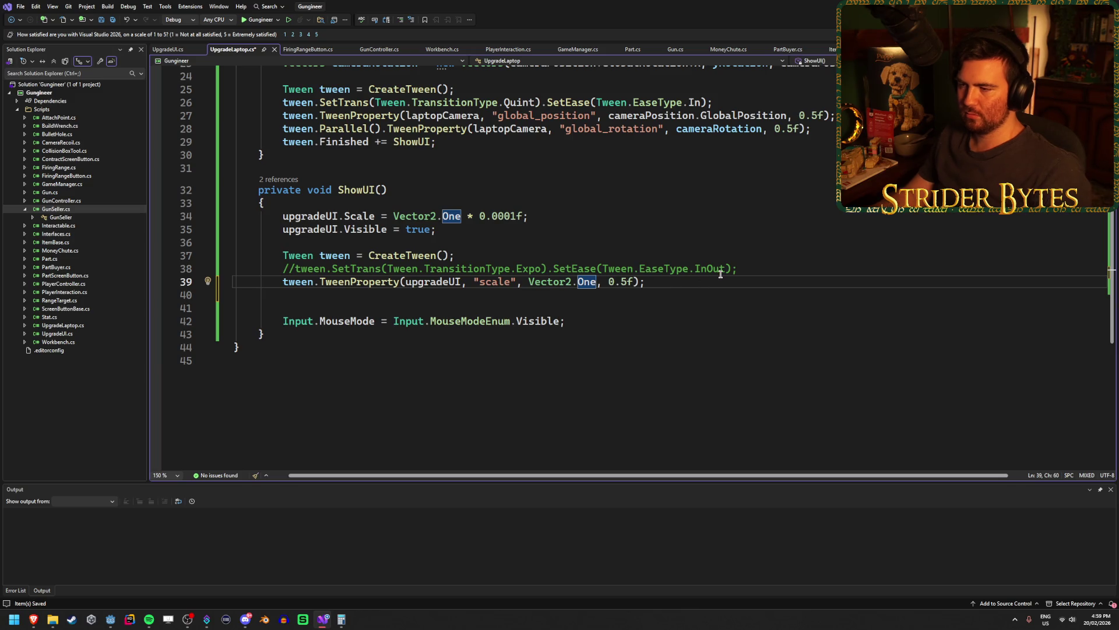
key(BackSpace)
key(BackSpace)
key(BackSpace)
key(BackSpace)
key(BackSpace)
key(BackSpace)
text(new Vec)
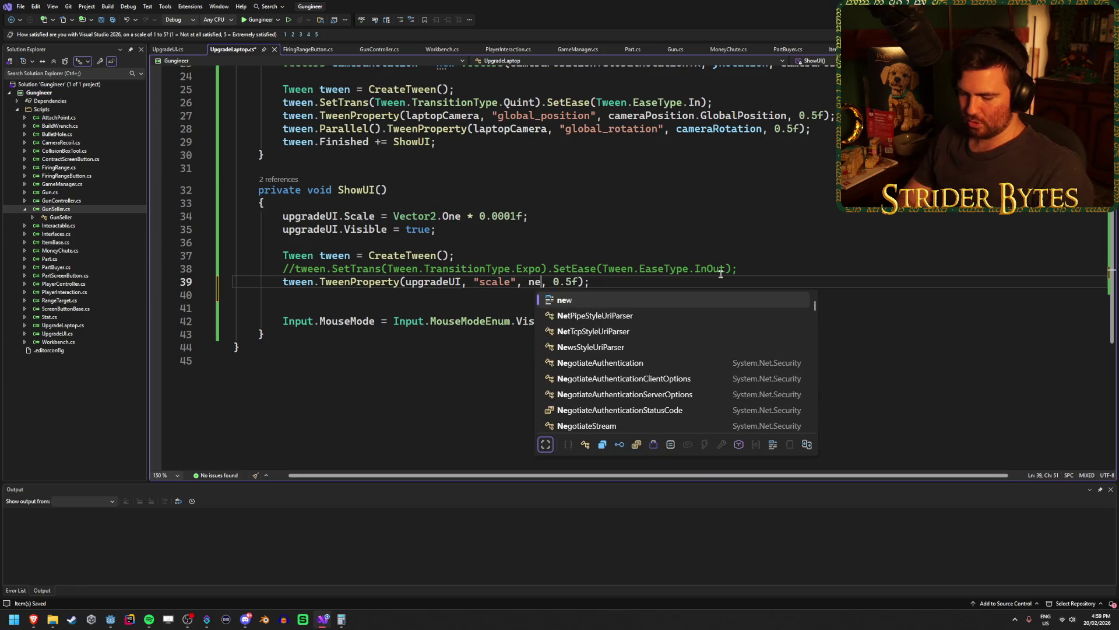
key(Tab)
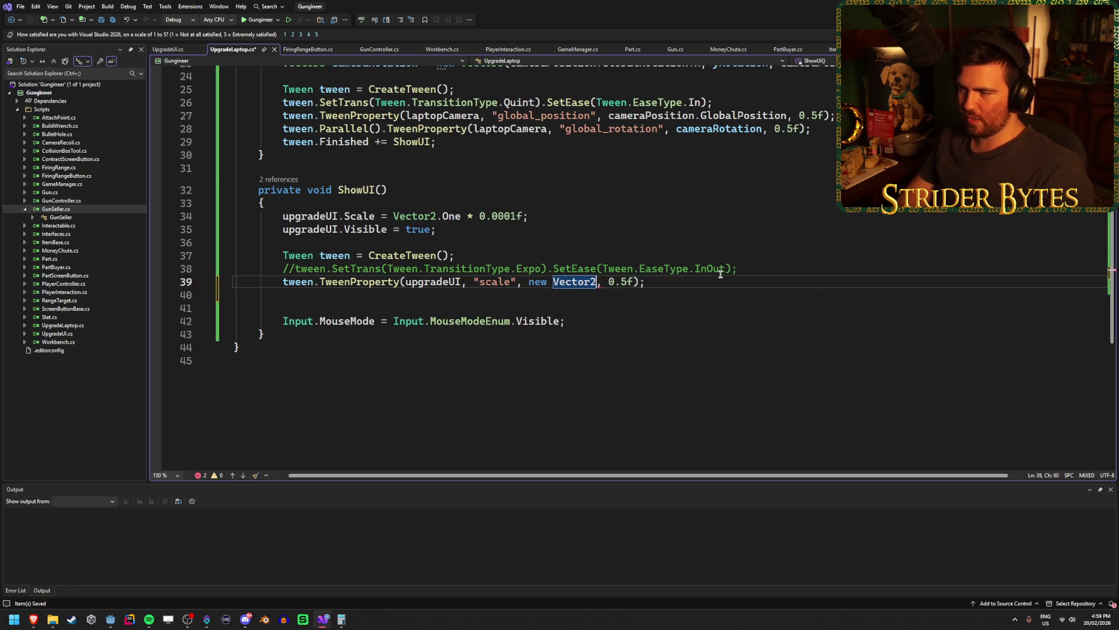
text(()
key(Escape)
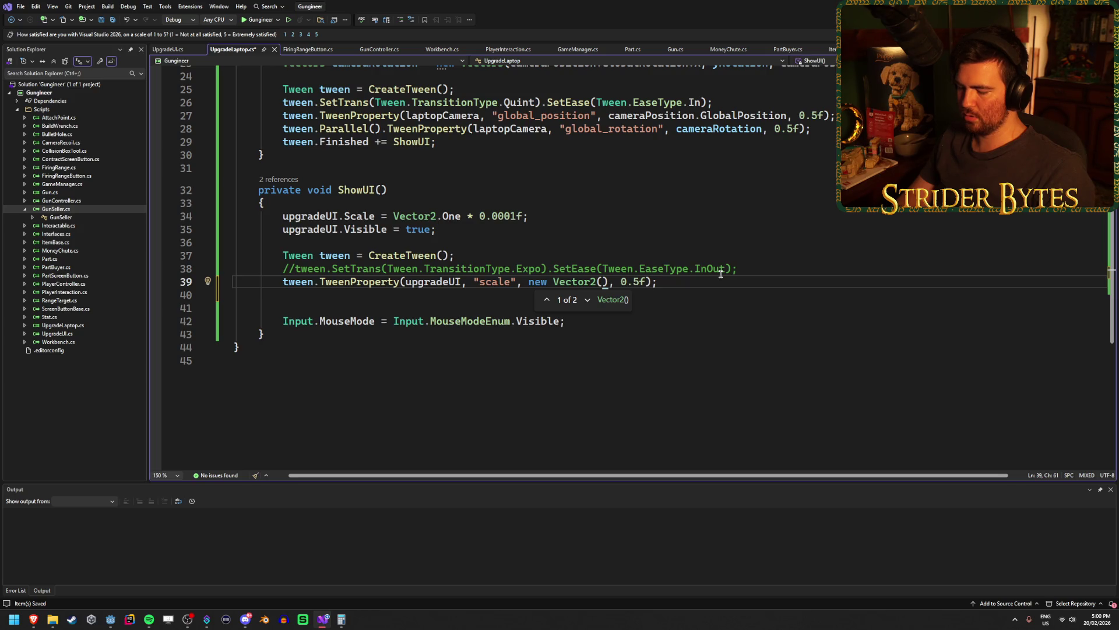
mouse_move(27, 624)
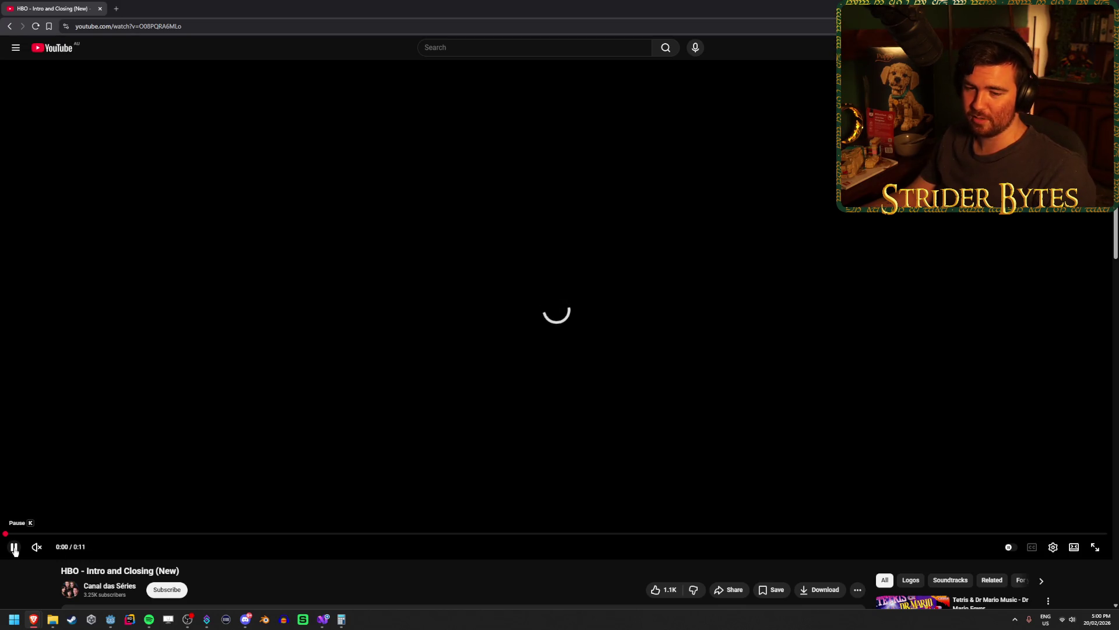
Replay the HBO intro from the start to watch the picture collapse into a glowing line
click(15, 549)
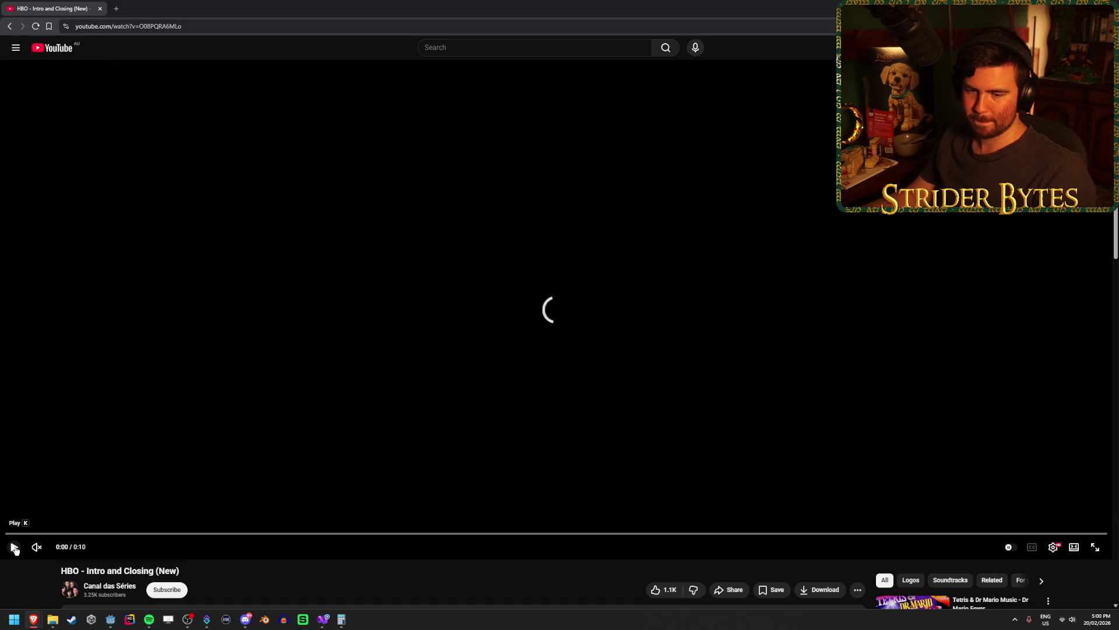
click(15, 548)
key(Left)
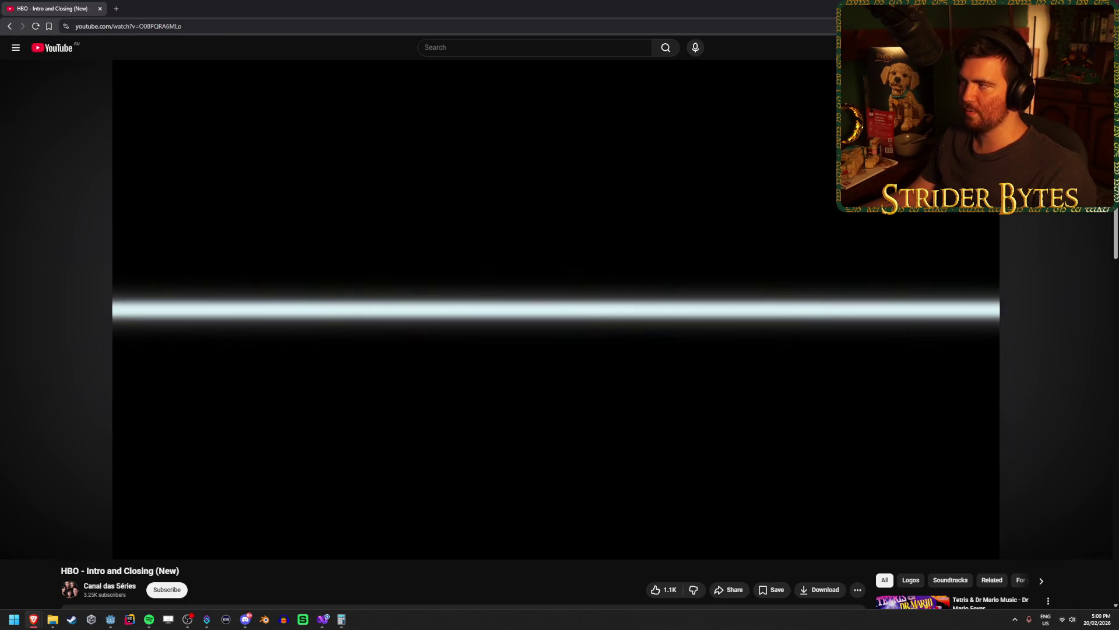
key(alt+Tab)
Make line 39 tween scale to new Vector2(1, 0.1f) over 0.25f
text(1,0.1f), 0.5f);)
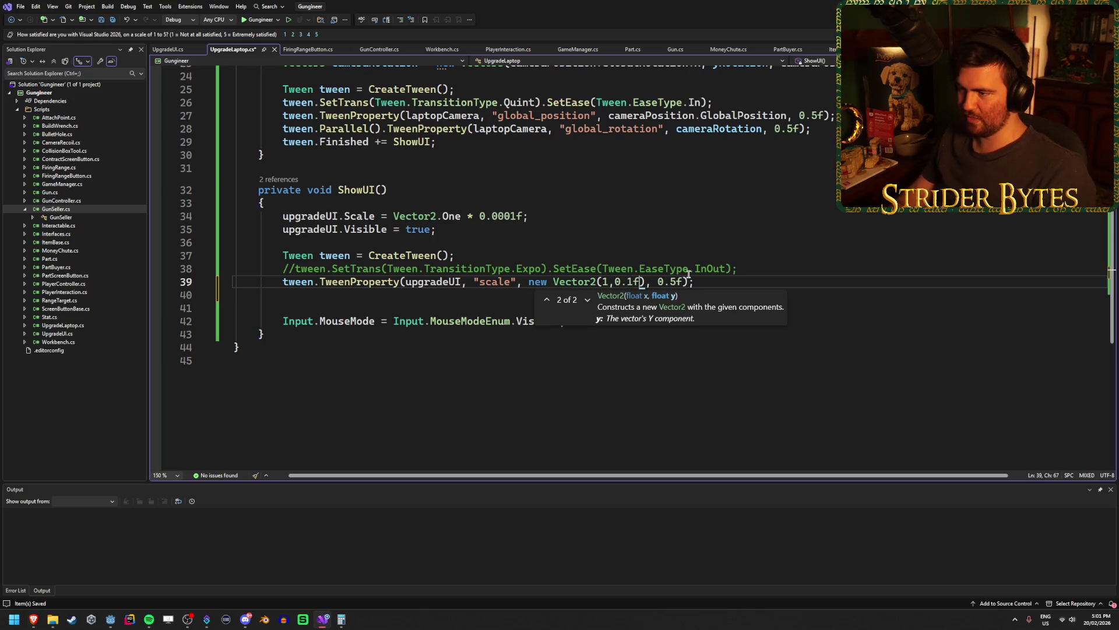
click(736, 280)
key(ctrl+s)
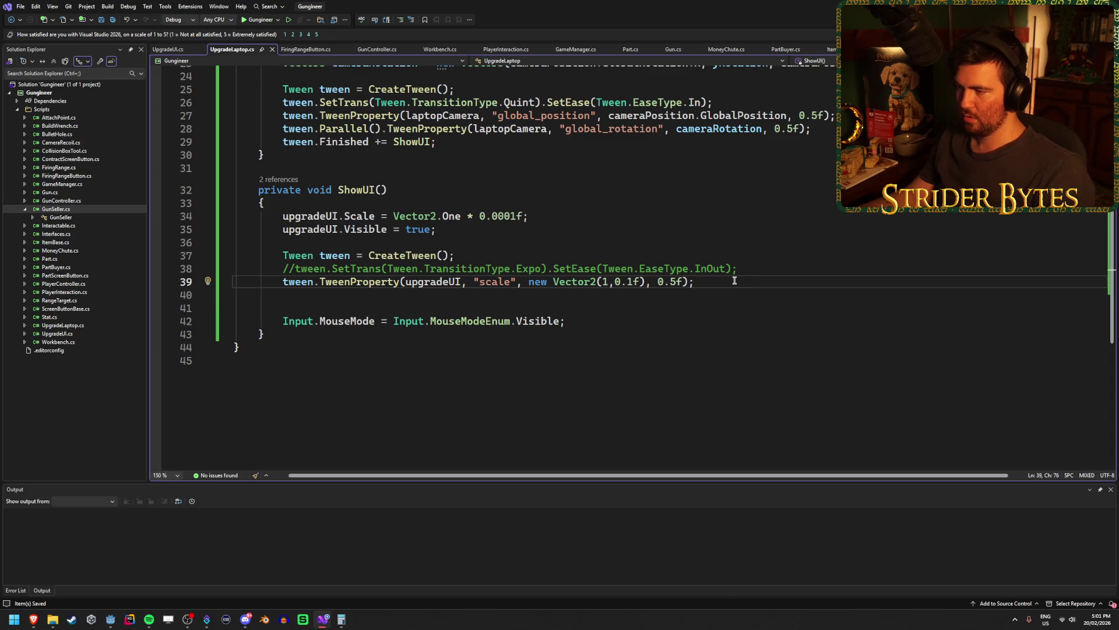
key(Left)
text(2)
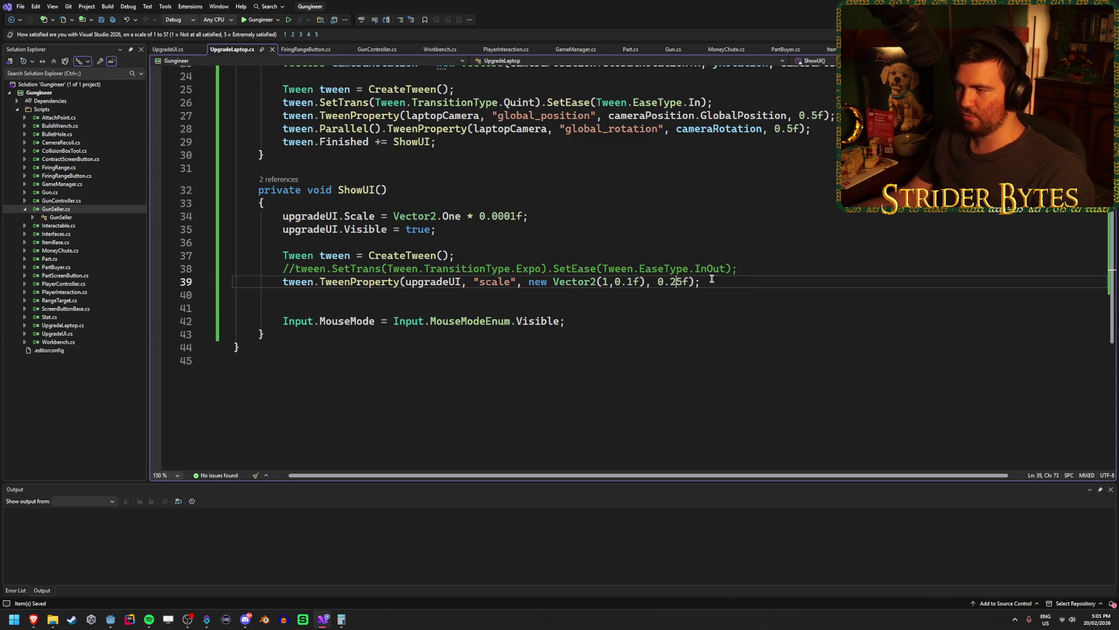
Add a second TweenProperty line scaling to Vector2.One over 0.25f
key(Return)
text(tween.)
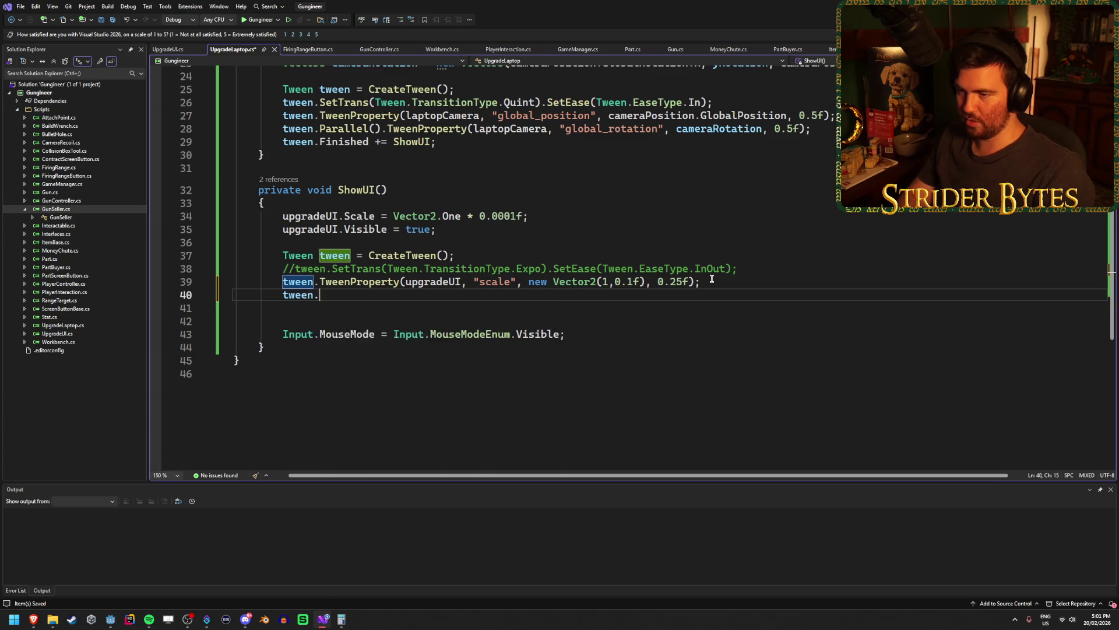
text(TweenProp)
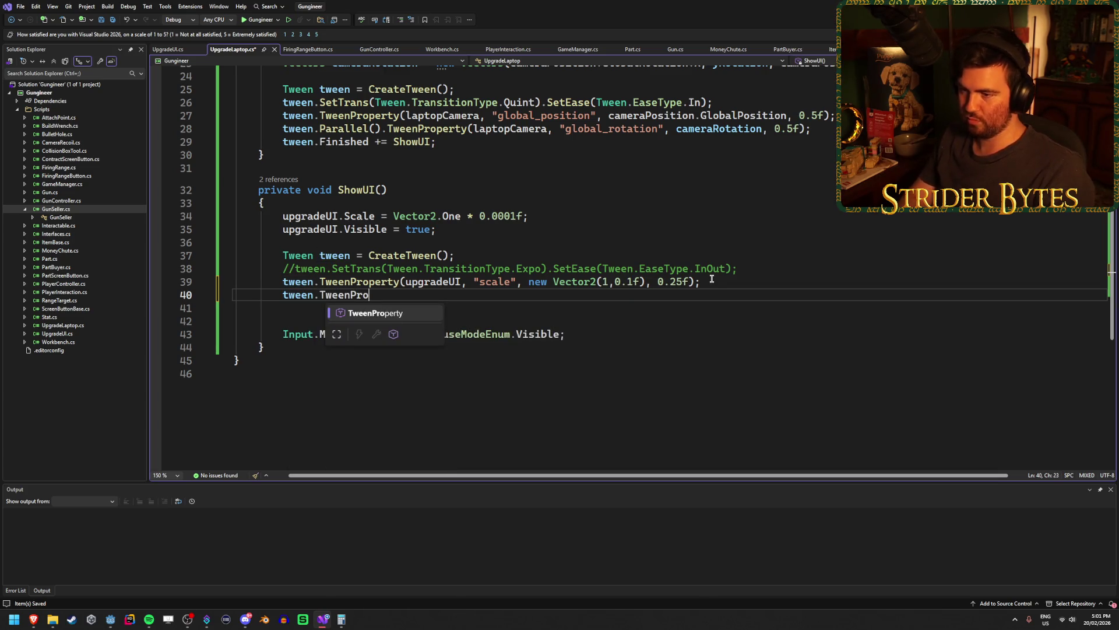
key(Tab)
text(()
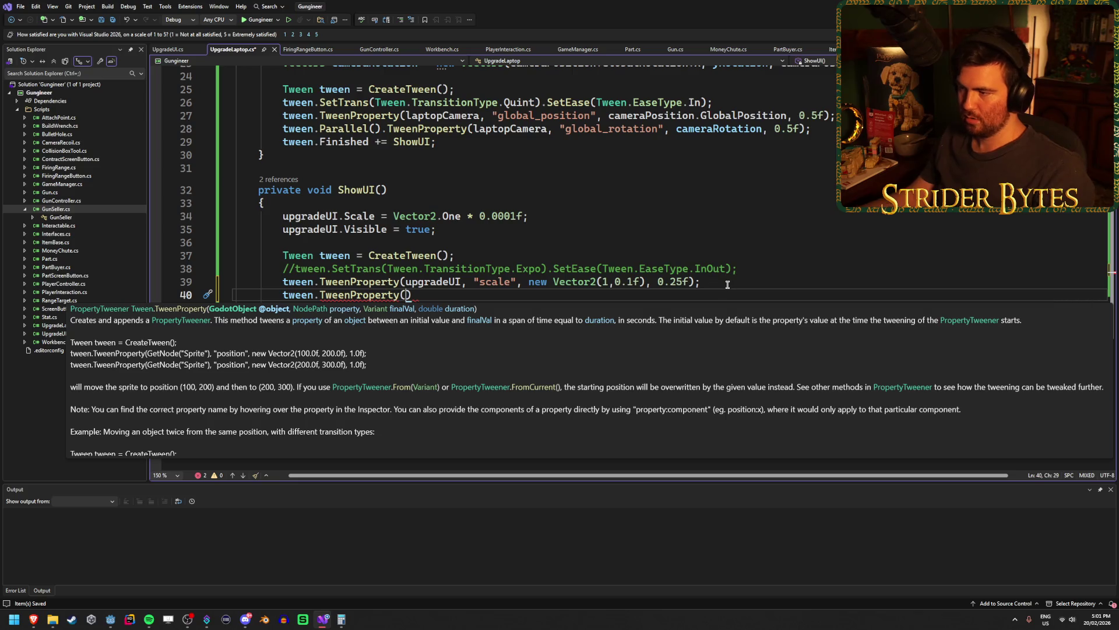
drag(695, 282, 402, 282)
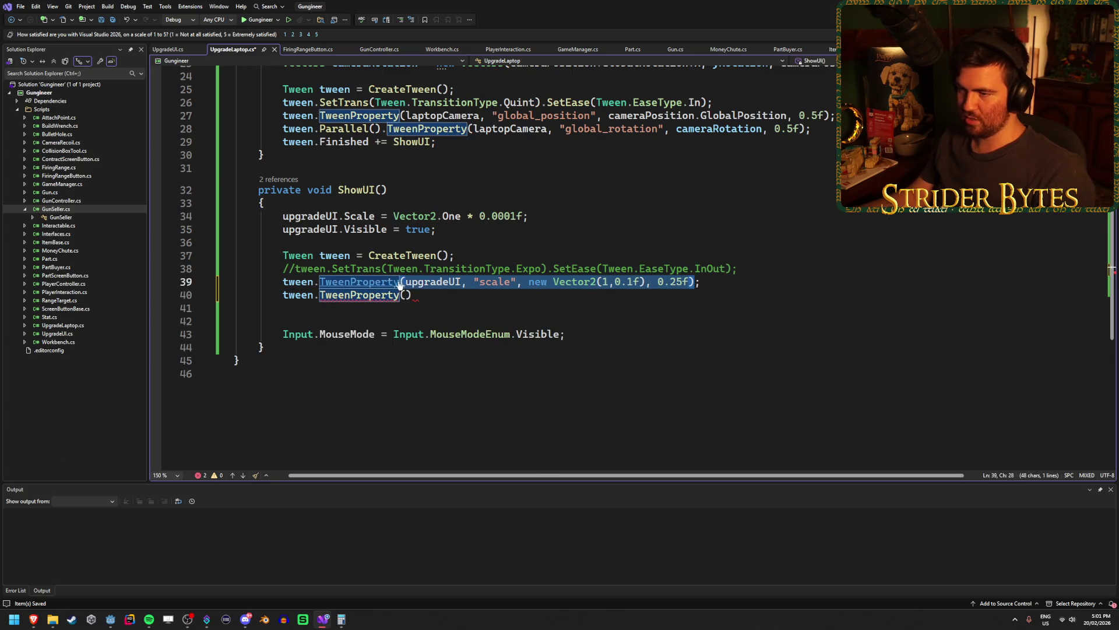
key(ctrl+c)
click(410, 295)
key(ctrl+v)
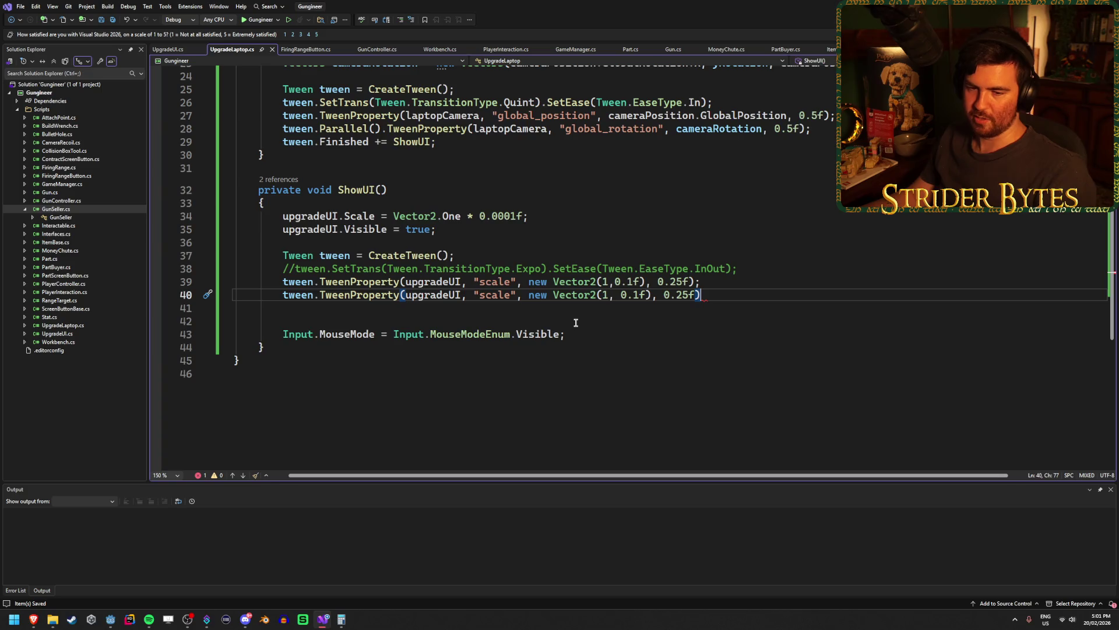
click(501, 295)
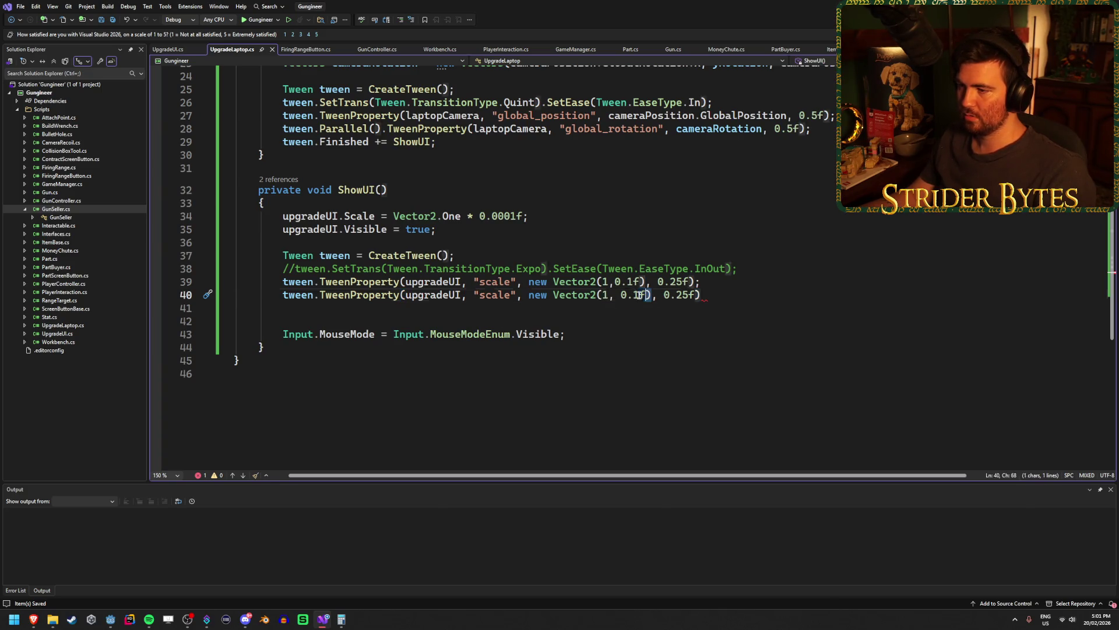
drag(651, 294, 529, 295)
text(Vect)
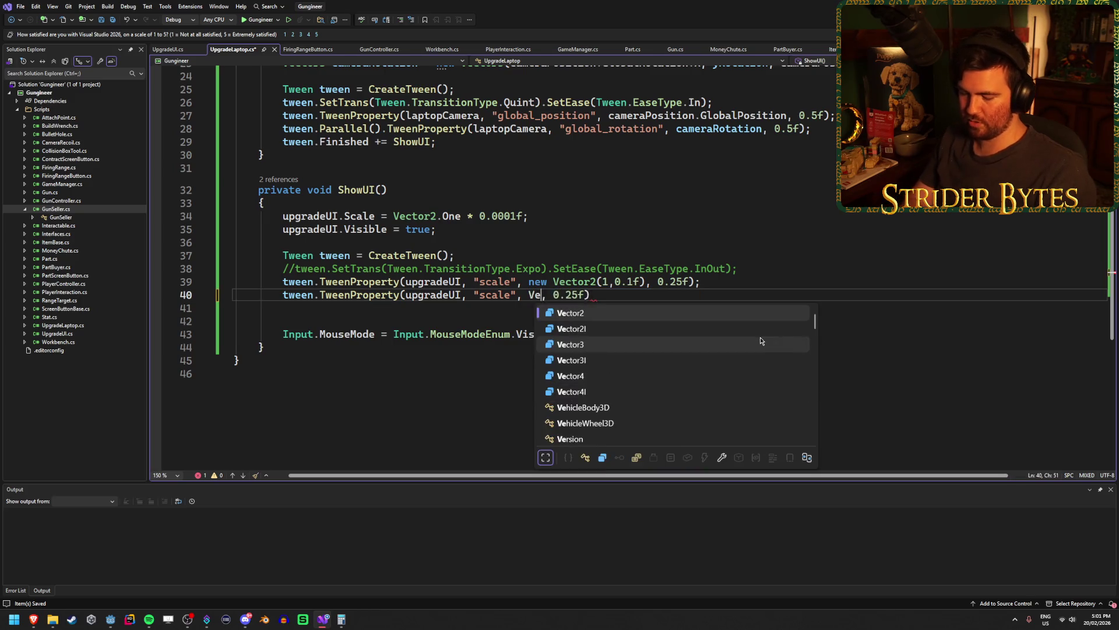
text(or2.One)
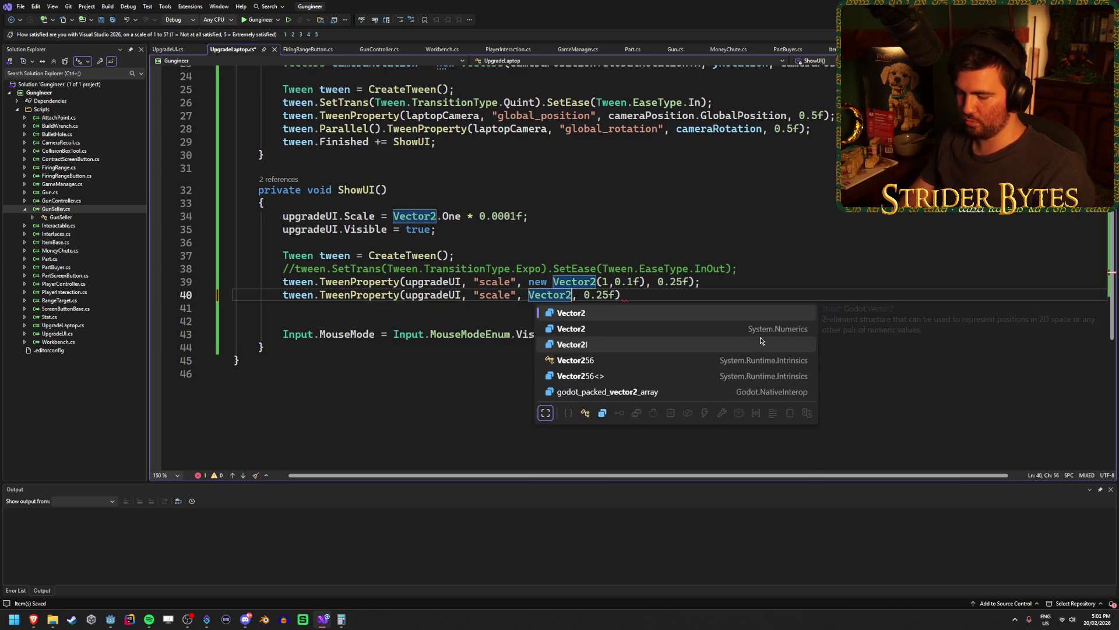
click(668, 295)
text(;)
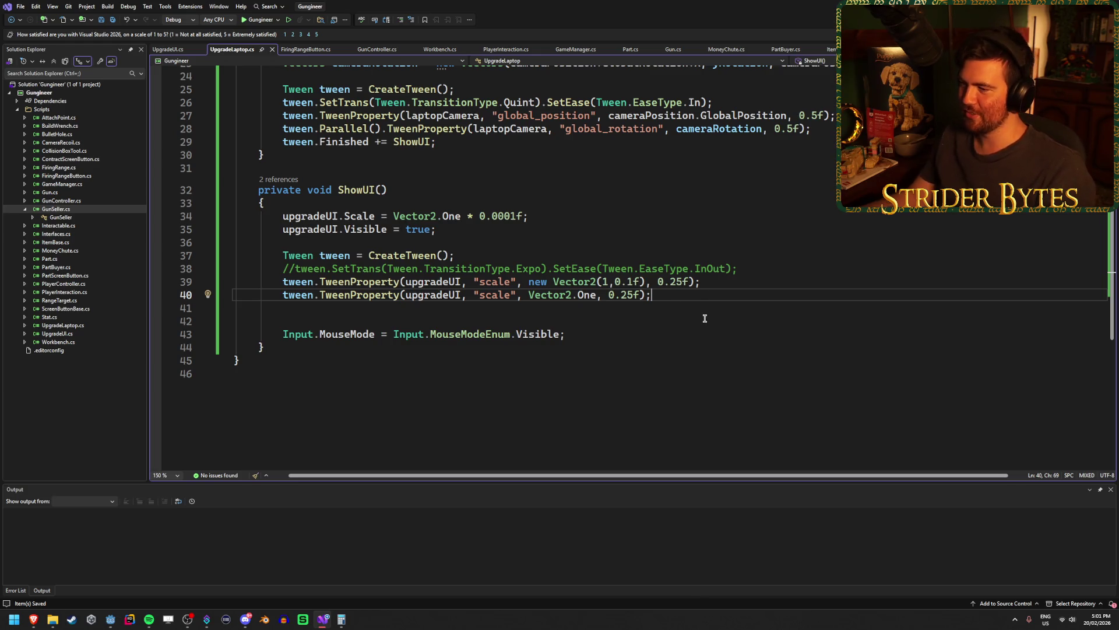
Change line 39's x value to 1f, giving new Vector2(1f, 0.1f)
click(612, 284)
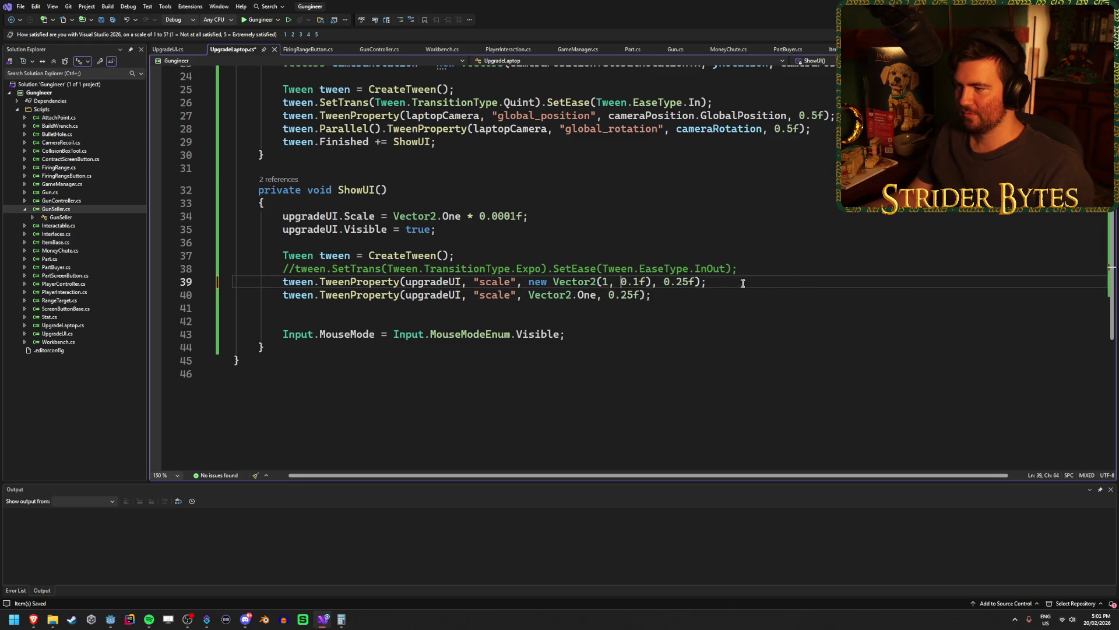
text(f)
click(800, 291)
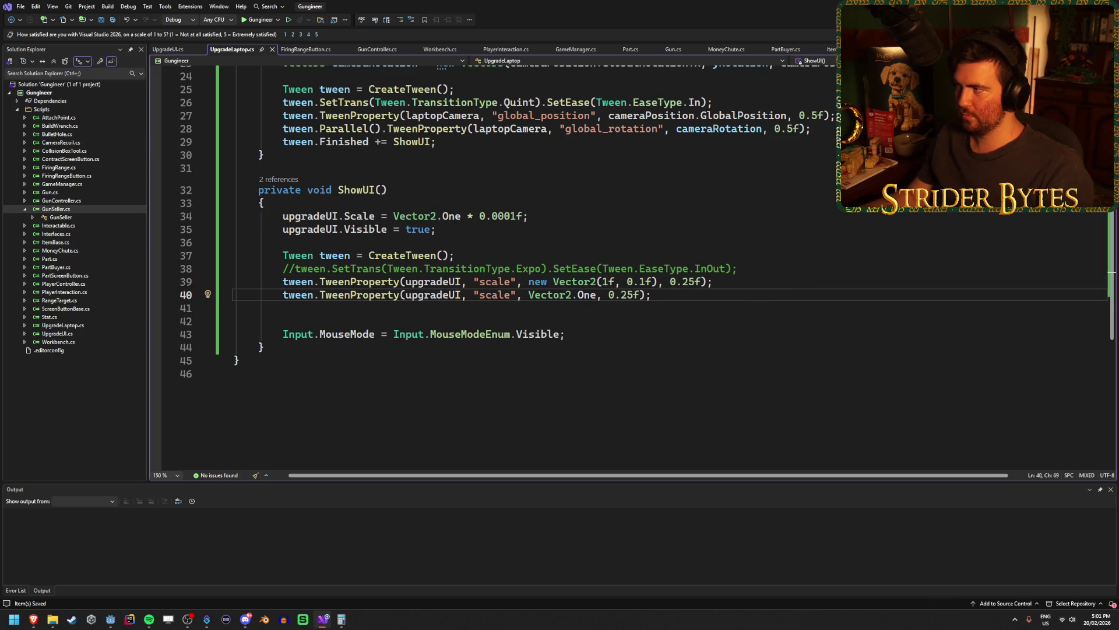
key(alt+Tab)
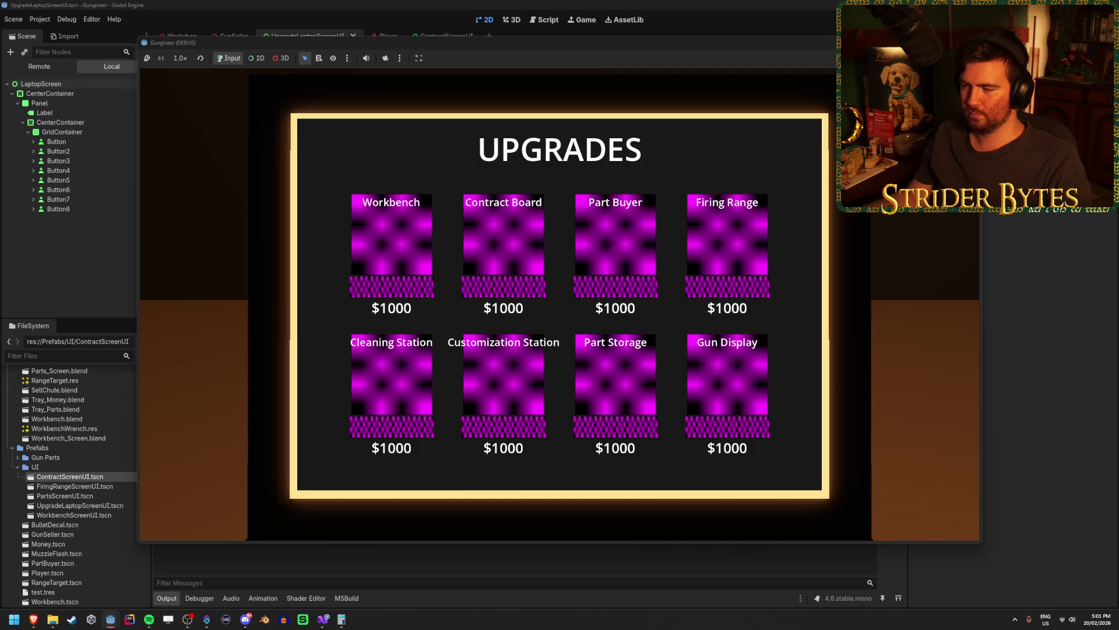
Restart the game, open and close the laptop UPGRADES menu eight times, then stop
key(F8)
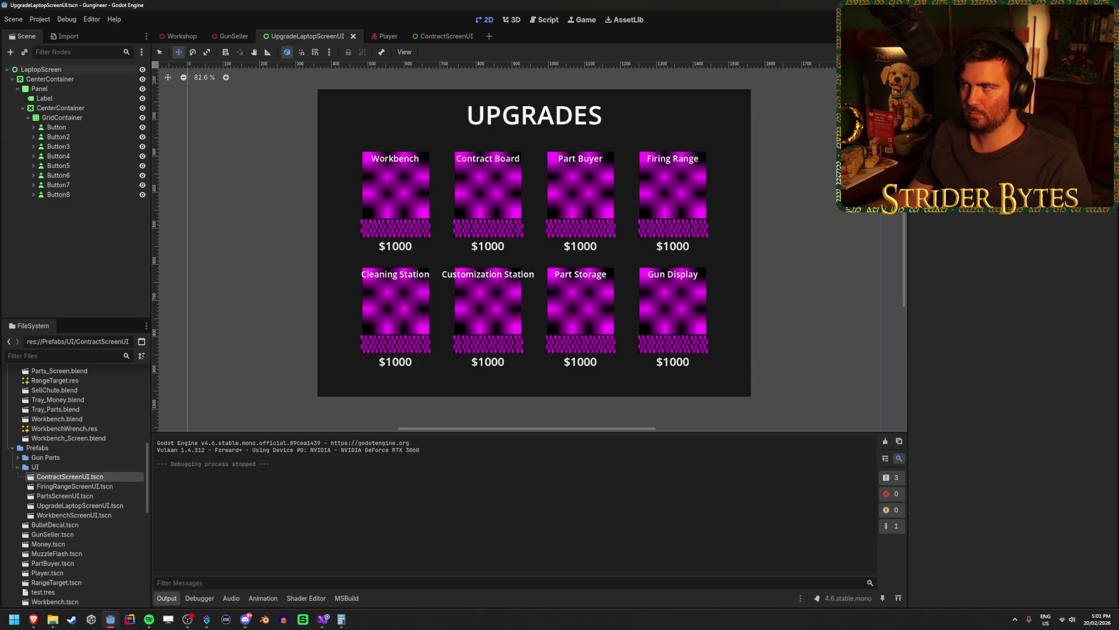
key(F5)
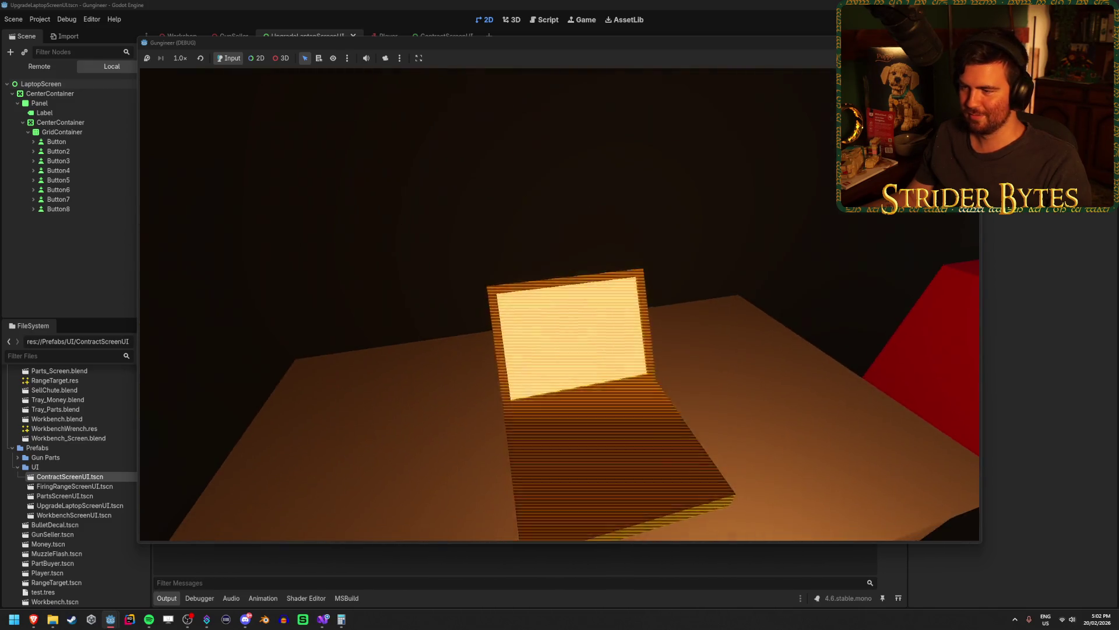
key(e)
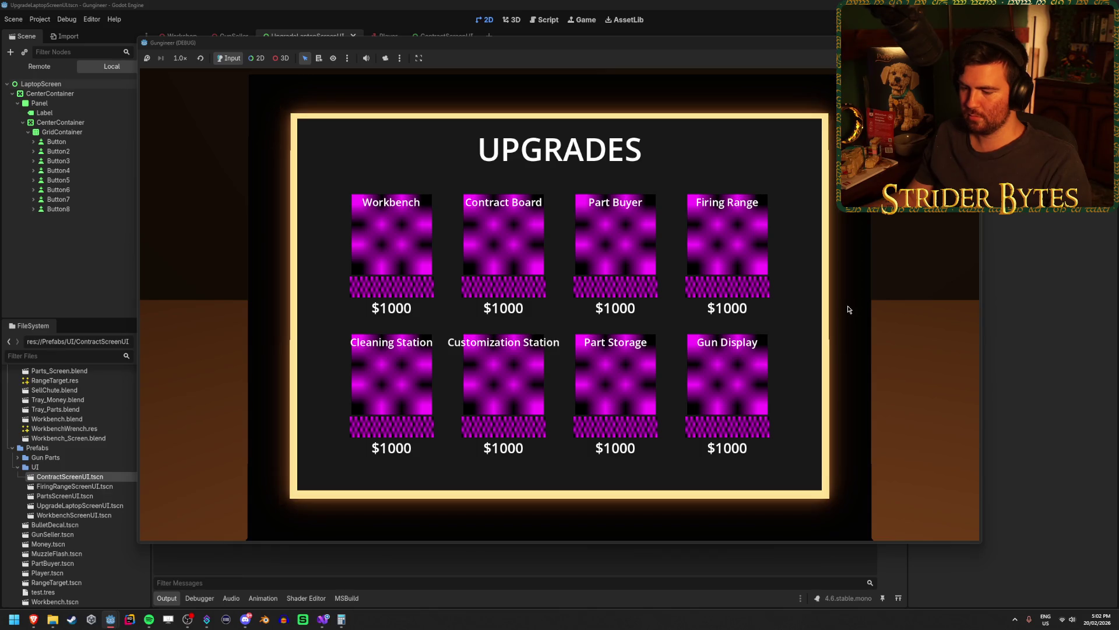
key(Escape)
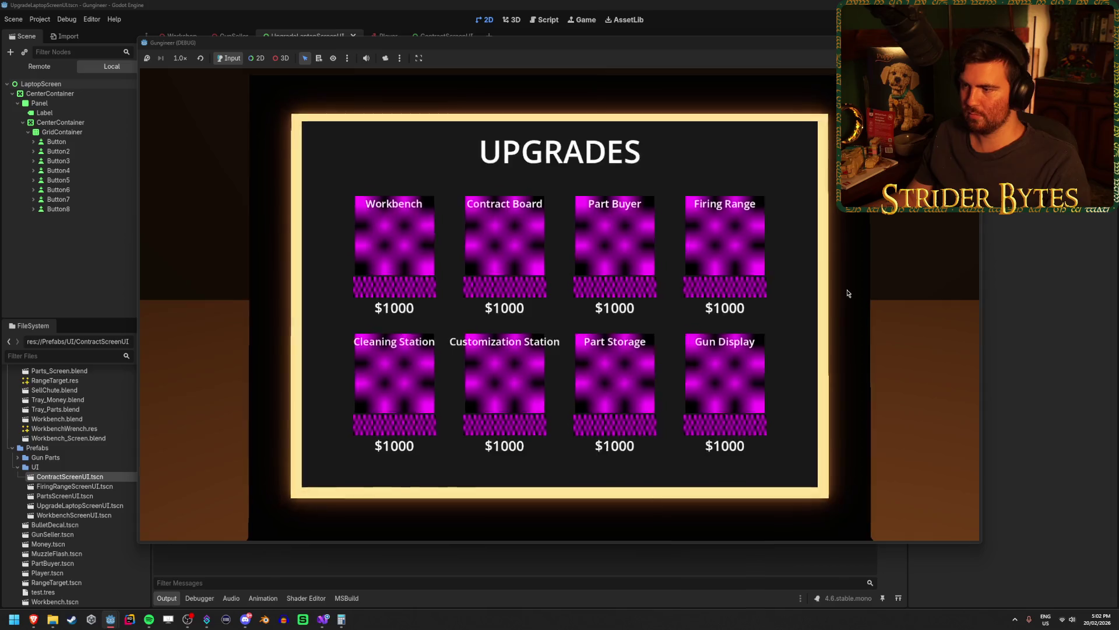
key(e)
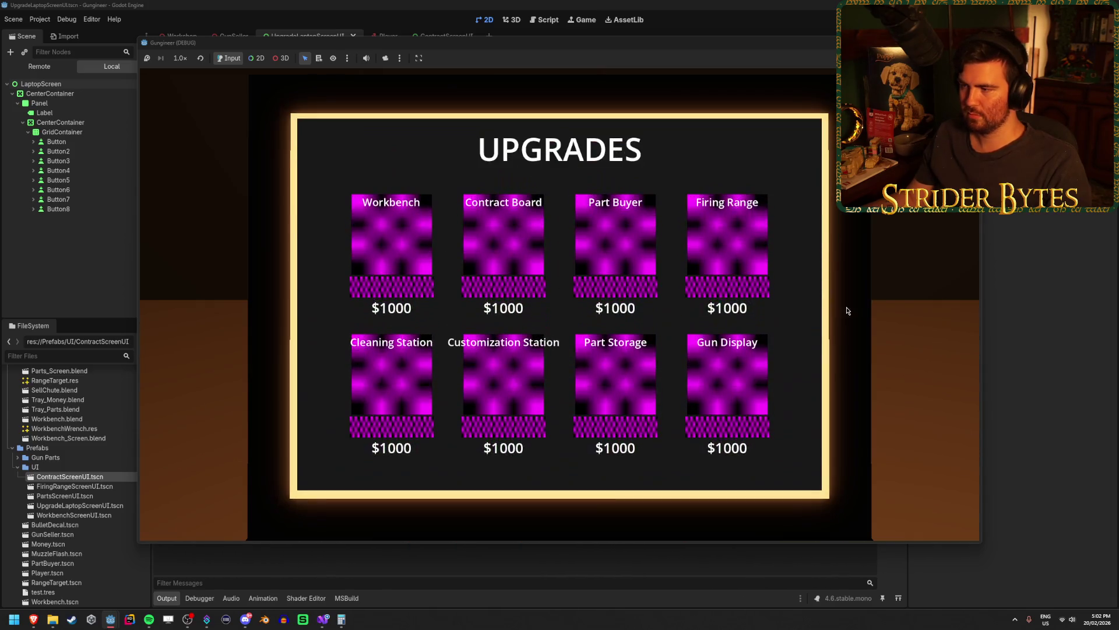
key(Escape)
key(e)
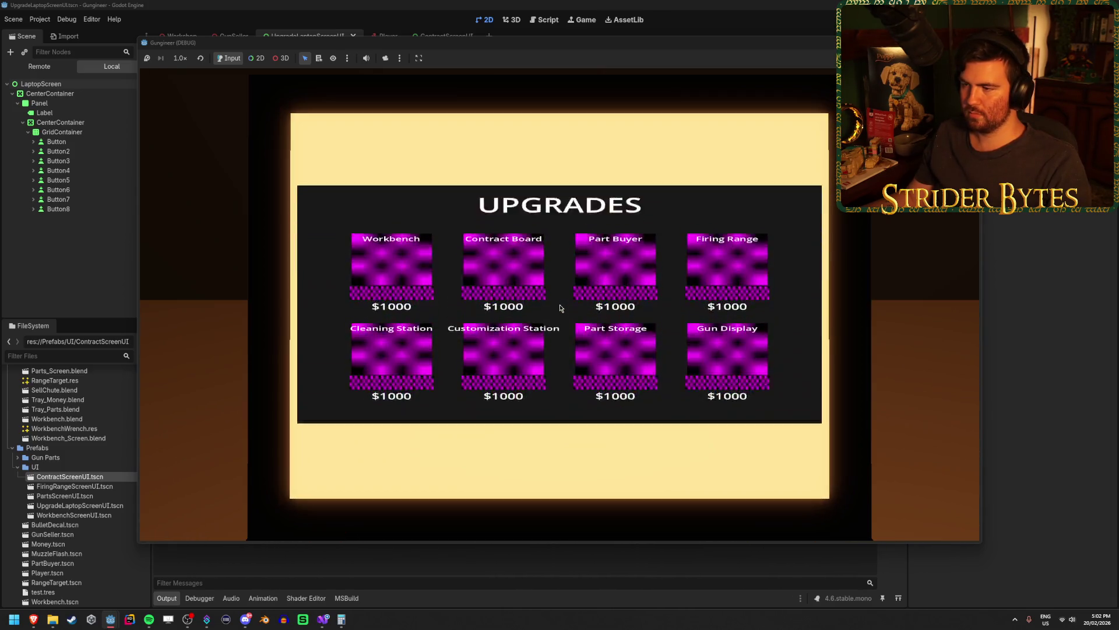
key(Escape)
key(e)
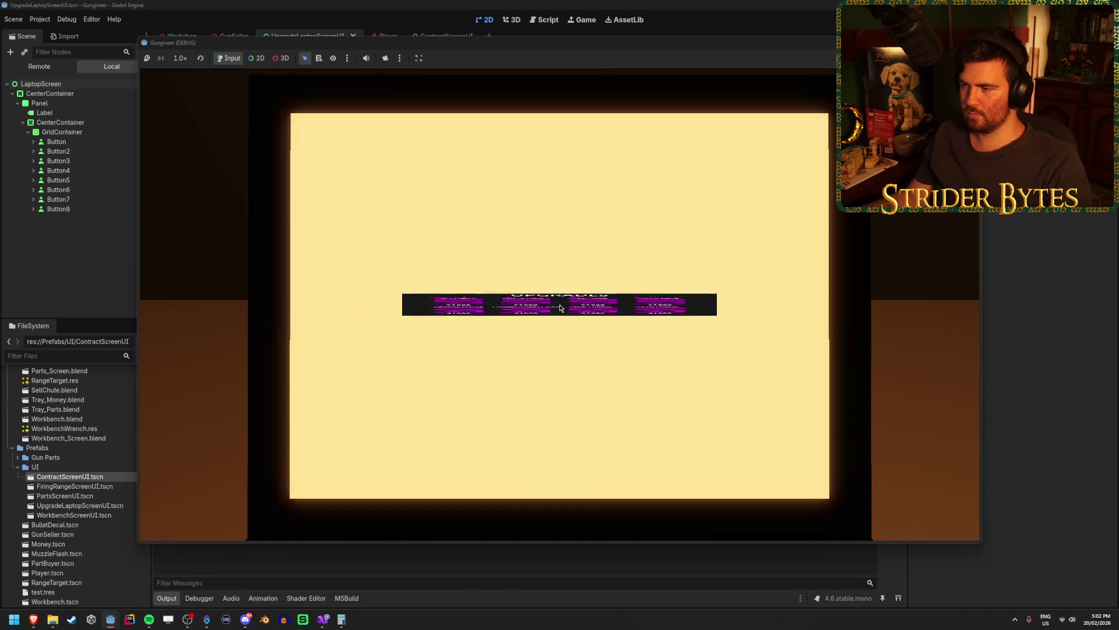
key(Escape)
key(e)
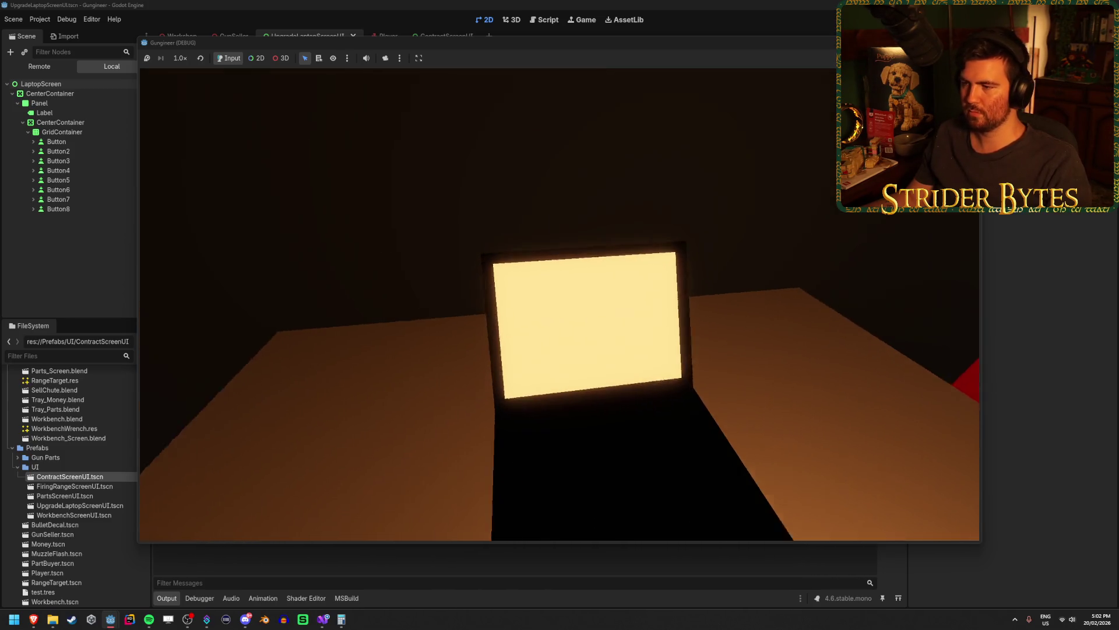
key(Escape)
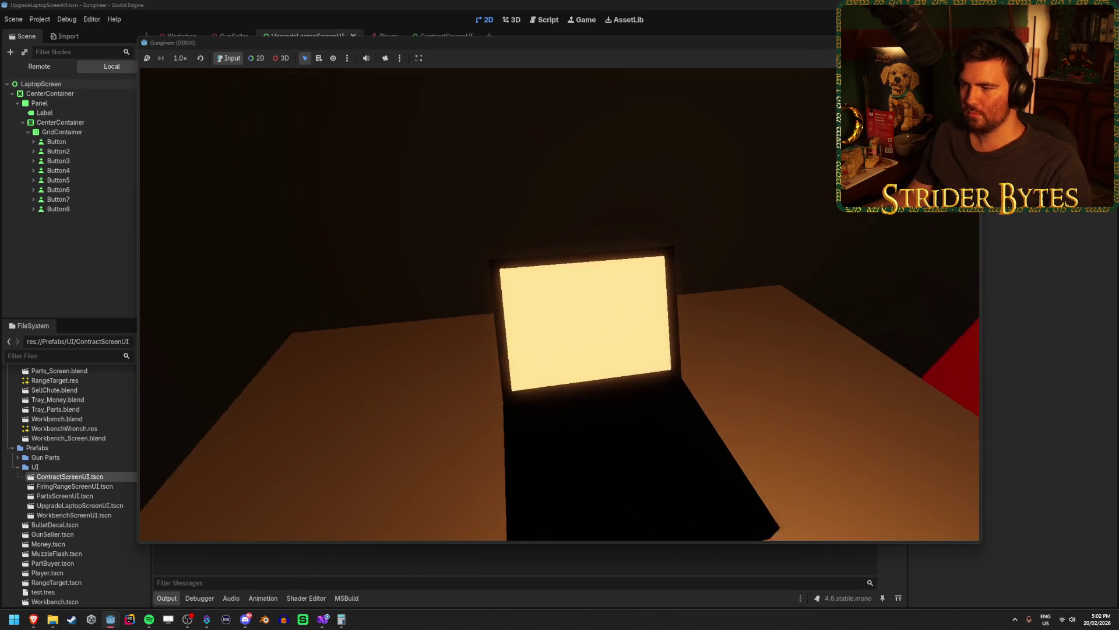
key(e)
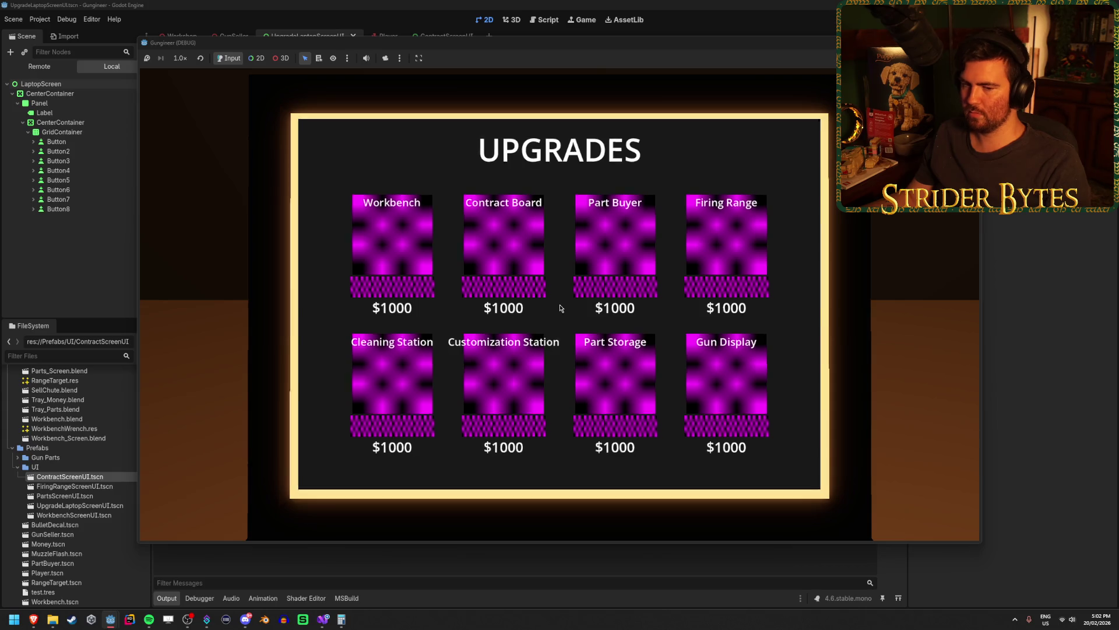
key(Escape)
key(e)
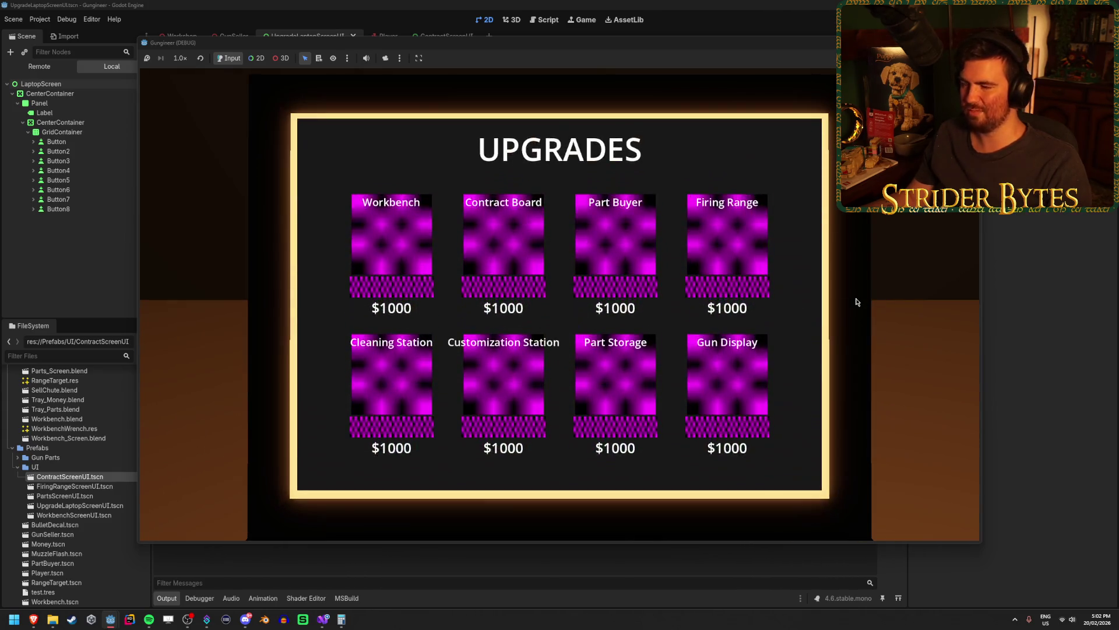
key(Escape)
key(e)
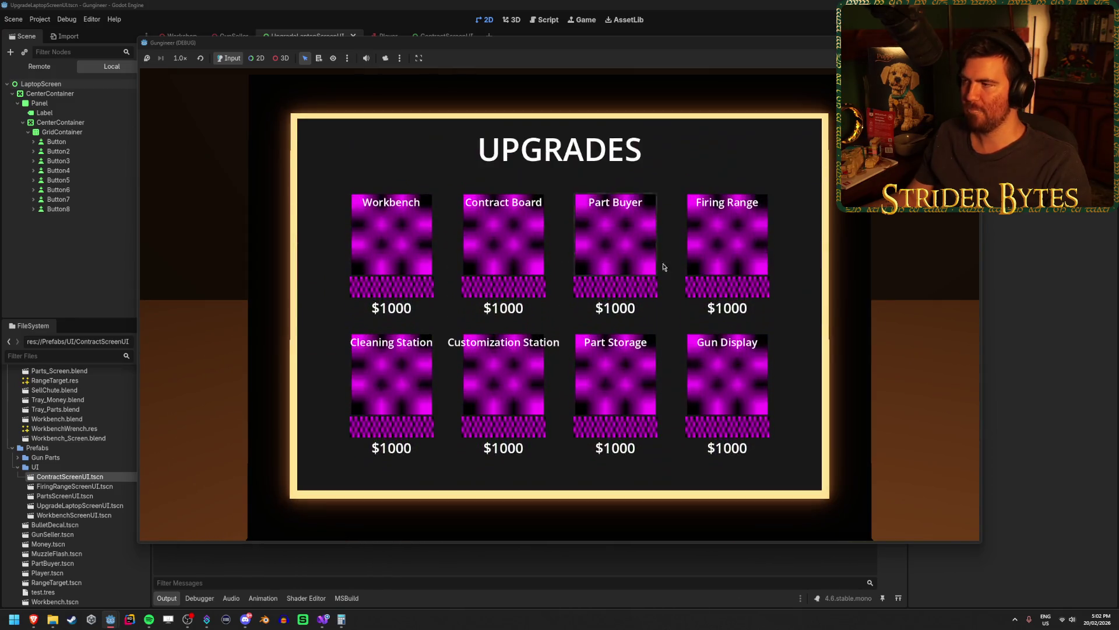
key(Escape)
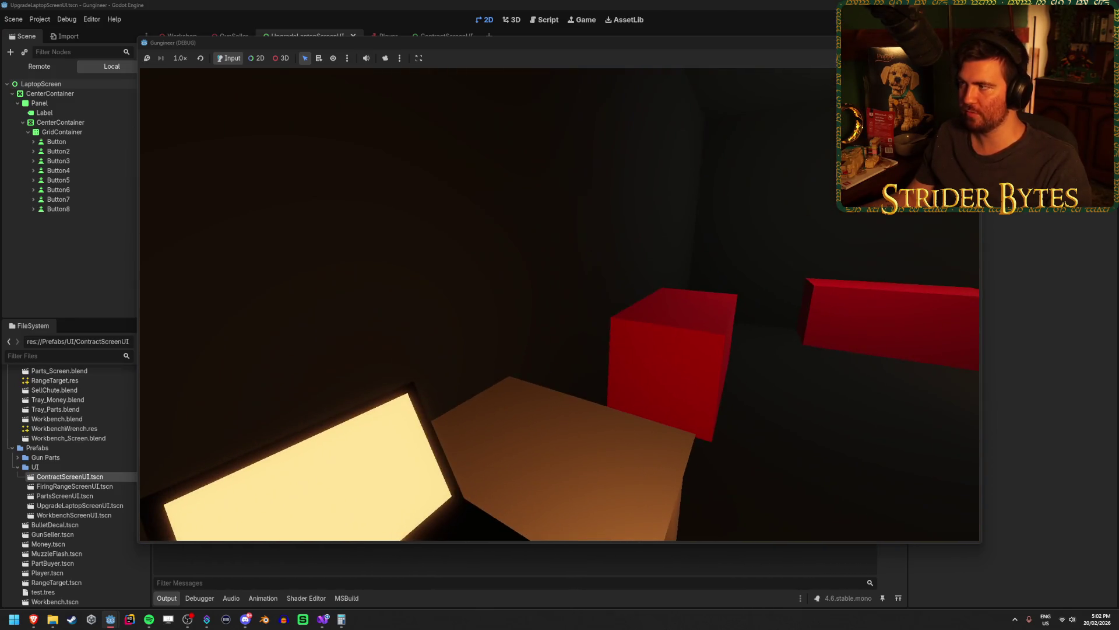
key(F8)
Shorten both ShowUI scale tween durations on lines 39–40 from 0.25f to 0.1f and save
click(321, 619)
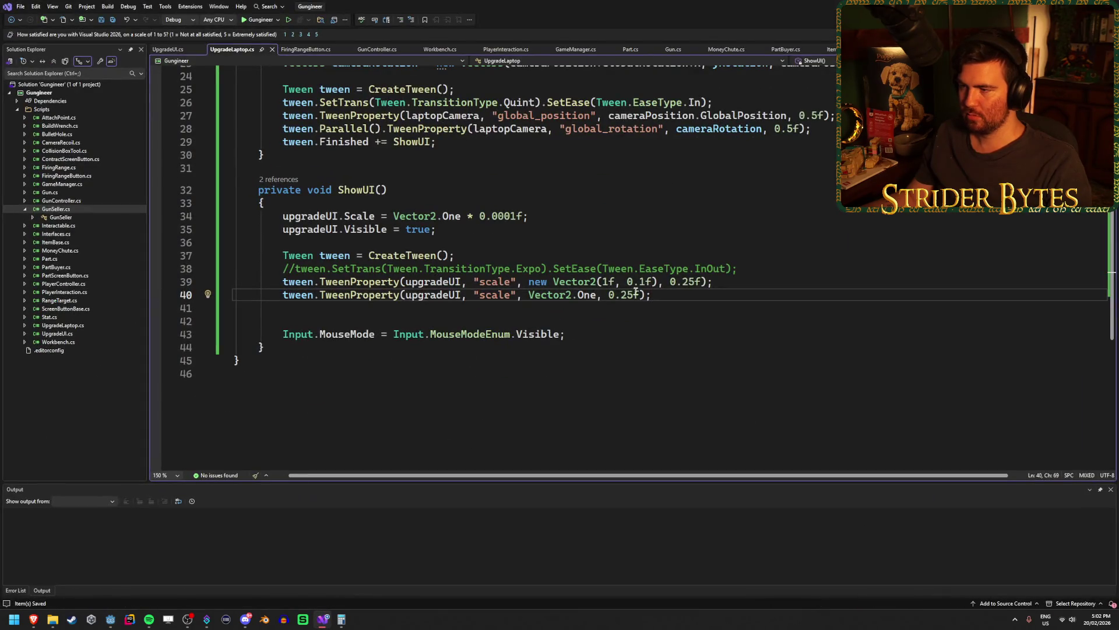
key(BackSpace)
key(BackSpace)
text(1)
click(696, 282)
key(BackSpace)
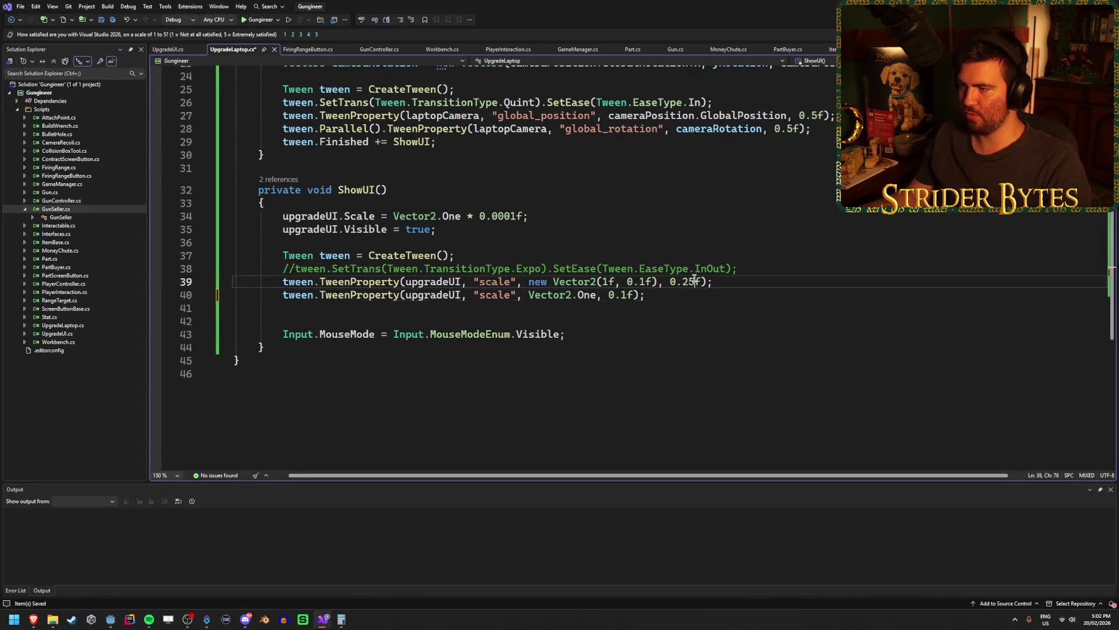
key(BackSpace)
text(1)
key(ctrl+s)
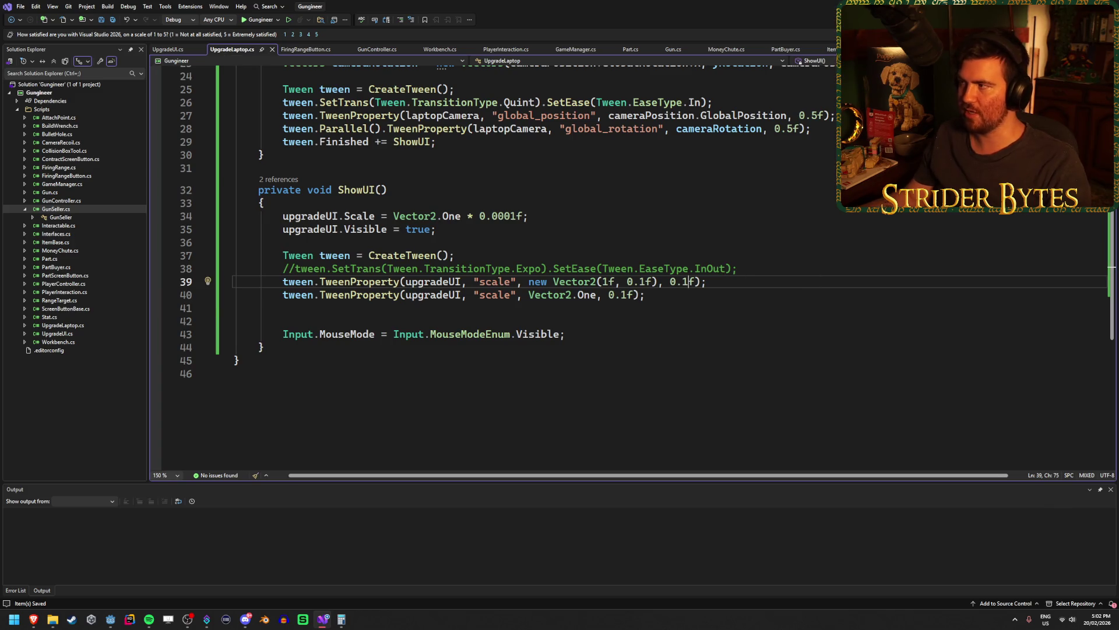
key(alt+Tab)
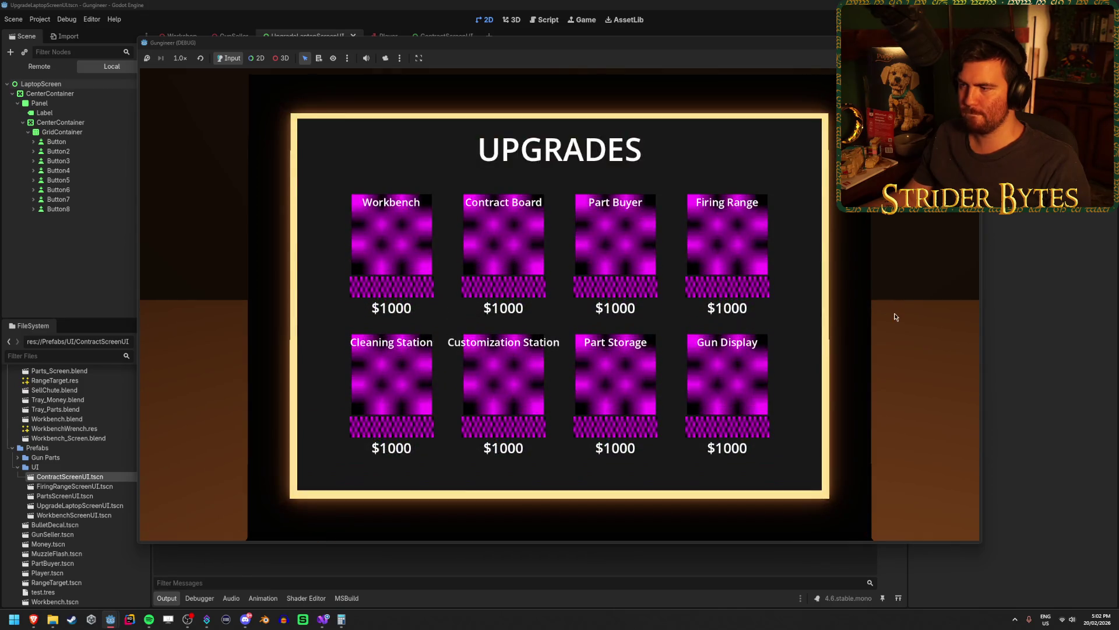
Reopen the laptop UPGRADES screen five times to watch the 0.1 s tween, then stop the game
key(Escape)
click(560, 308)
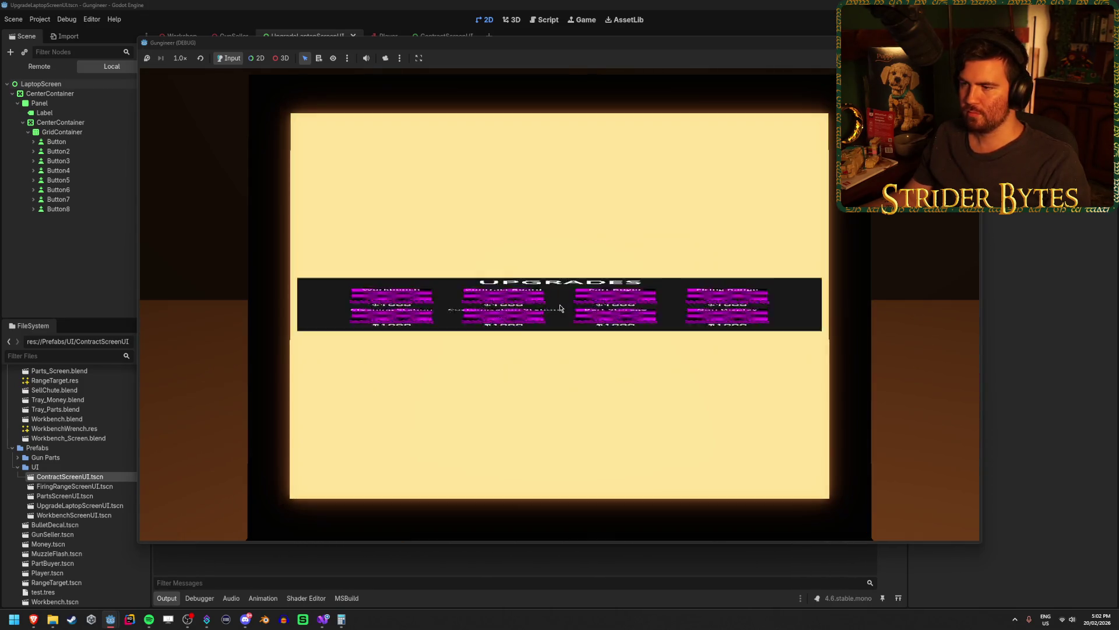
key(Escape)
click(560, 308)
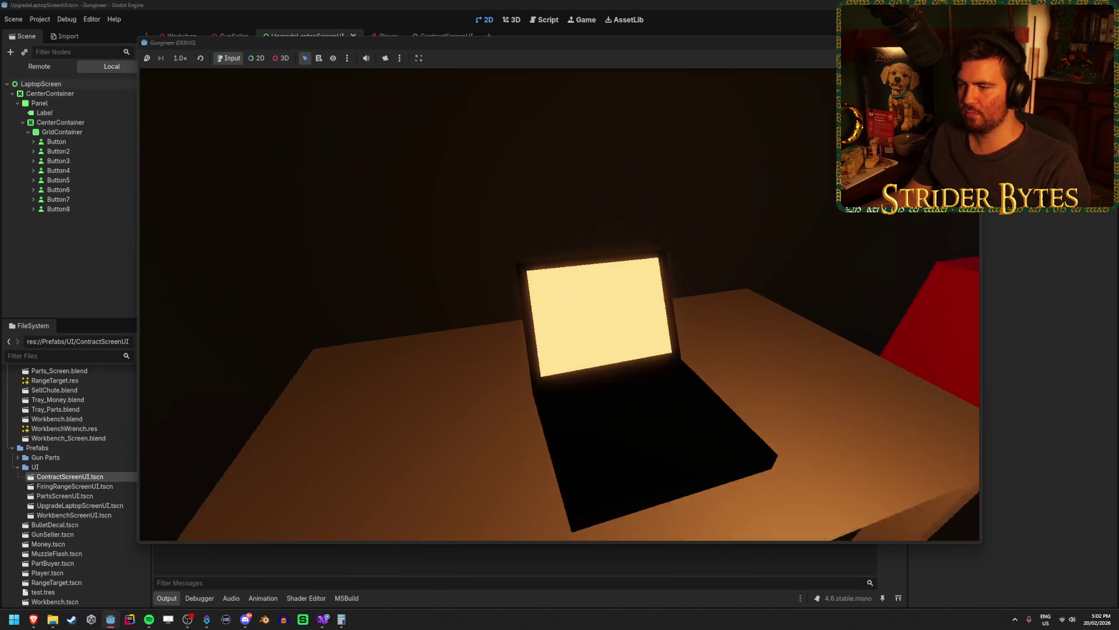
key(Escape)
click(560, 308)
key(Escape)
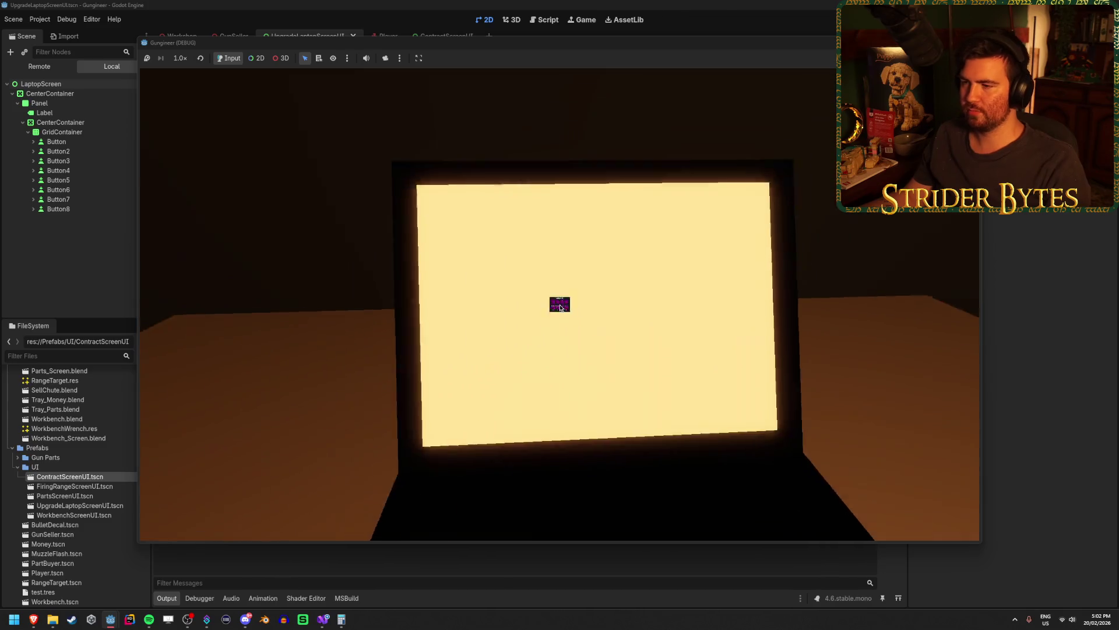
click(560, 309)
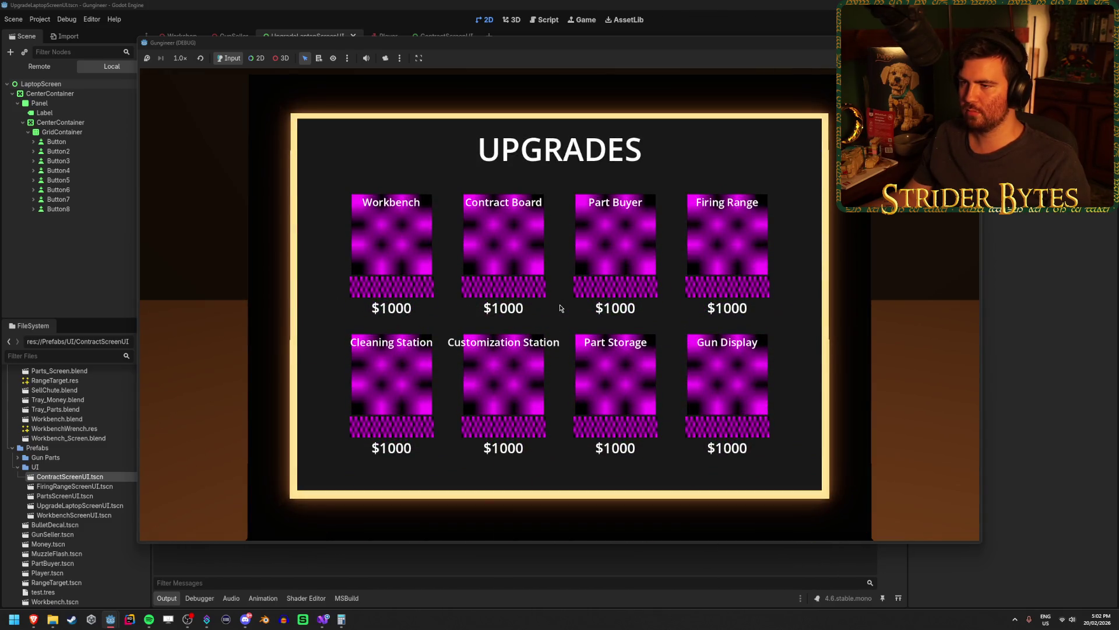
key(Escape)
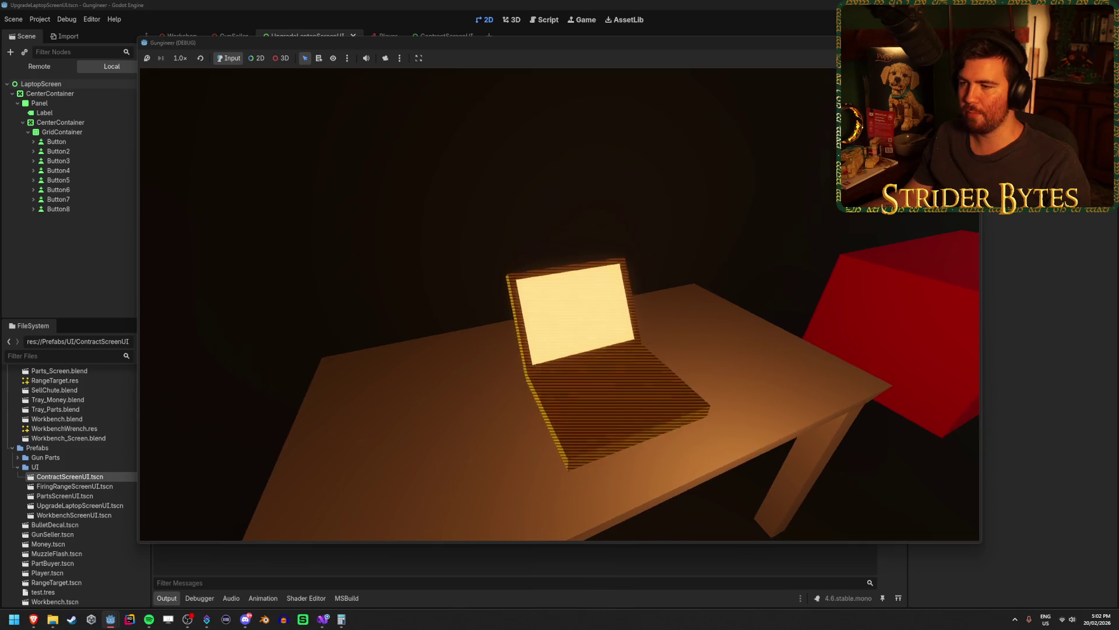
click(560, 309)
key(Escape)
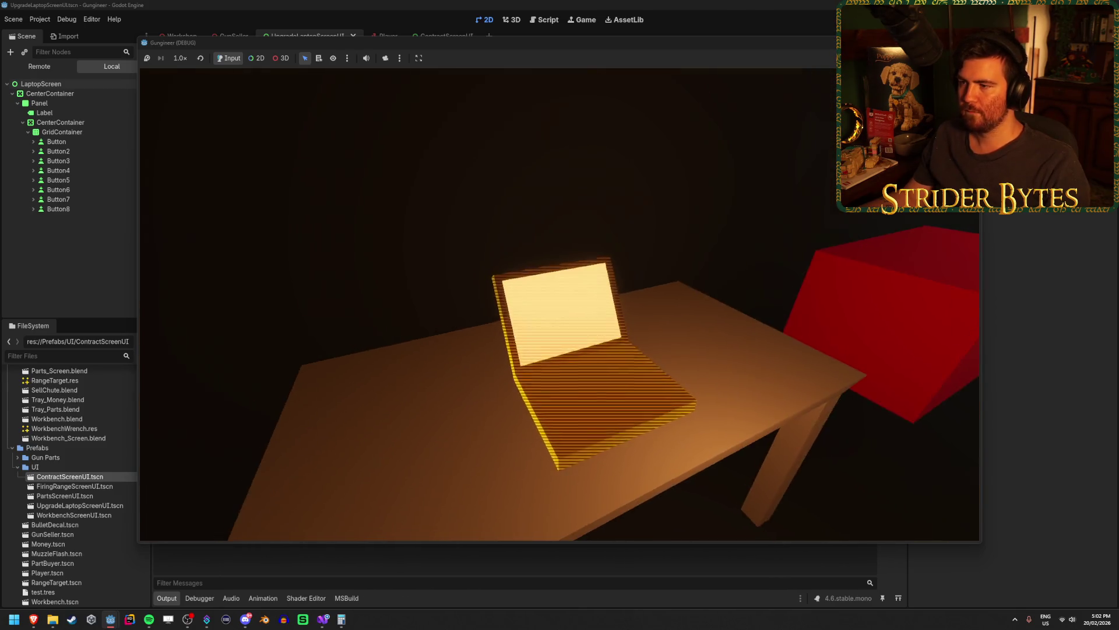
key(F8)
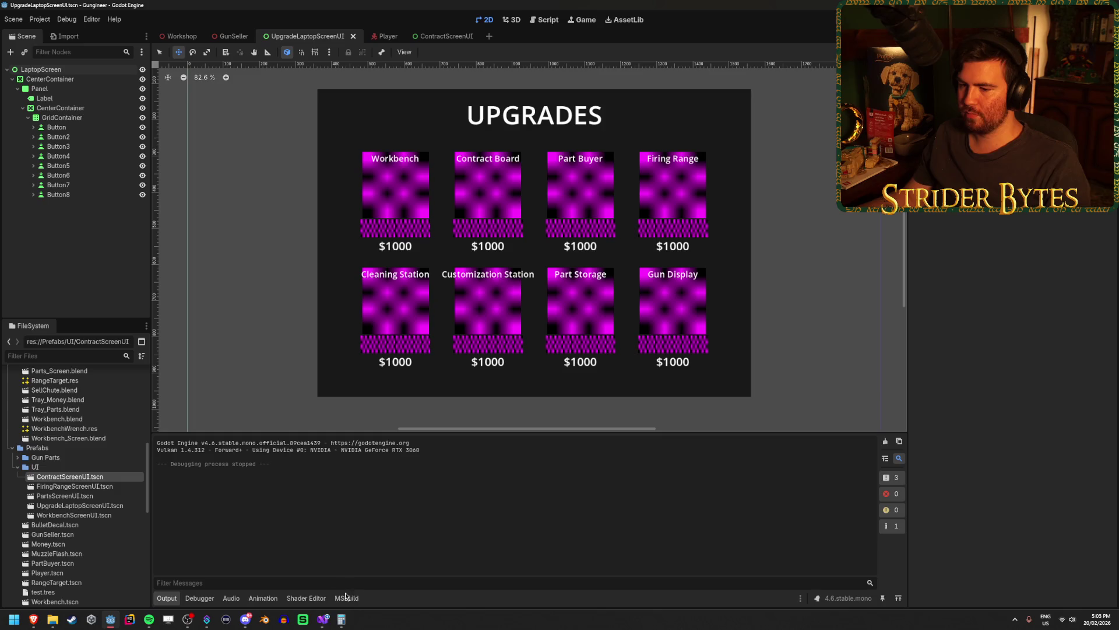
Cut the SetTrans easing line out of UpgradeUI's CloseUI method
click(323, 620)
drag(647, 295, 178, 279)
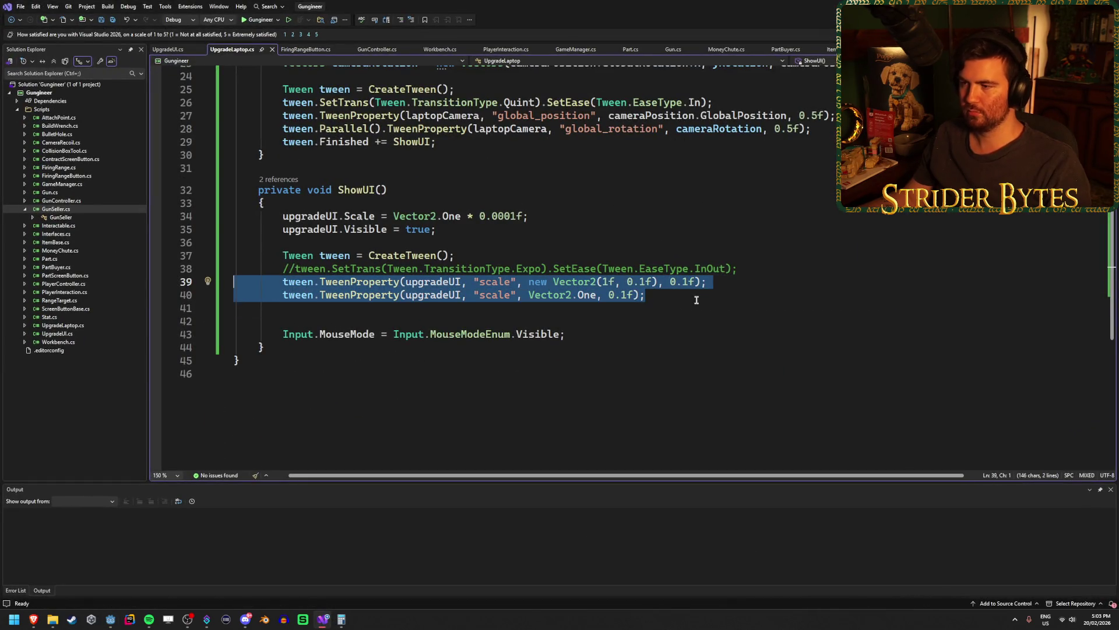
scroll(696, 300, up, 2)
click(168, 49)
scroll(488, 328, up, 3)
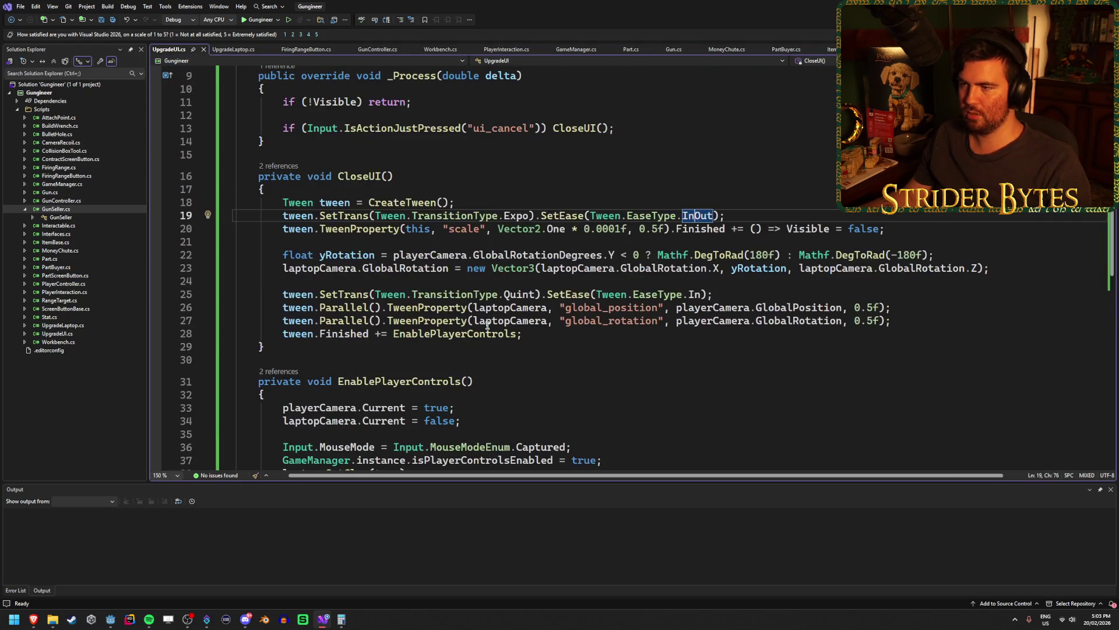
click(659, 229)
click(590, 230)
mouse_move(911, 228)
mouse_down()
mouse_move(514, 228)
mouse_move(743, 229)
mouse_up()
click(825, 214)
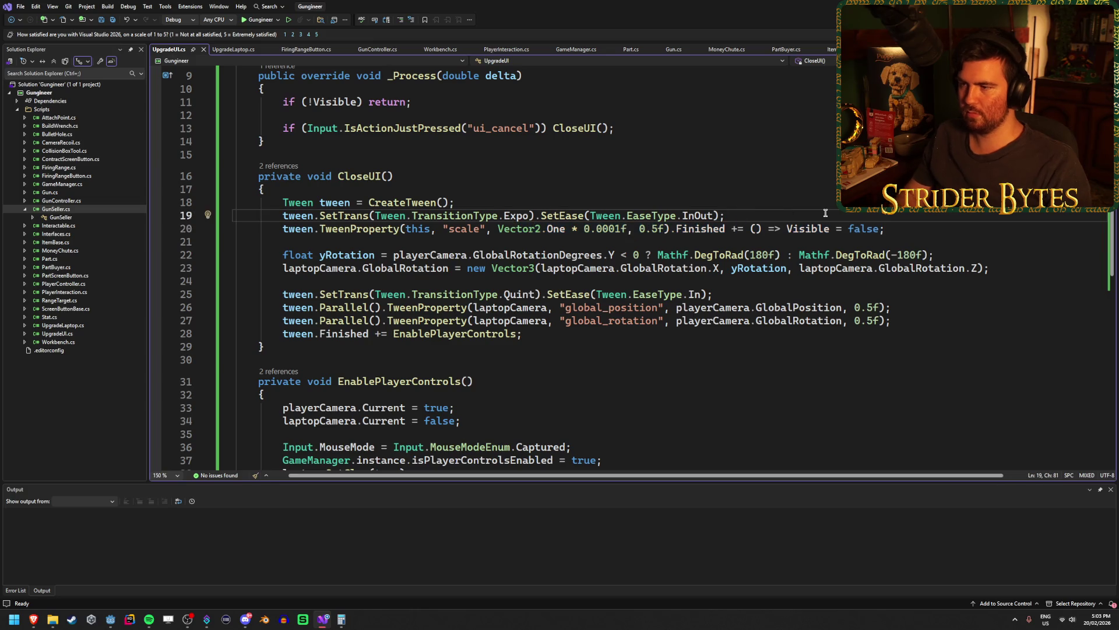
key(ctrl+x)
Delete ShowUI's commented-out easing line and the extra blank line, and save UpgradeLaptop.cs
key(ctrl+Tab)
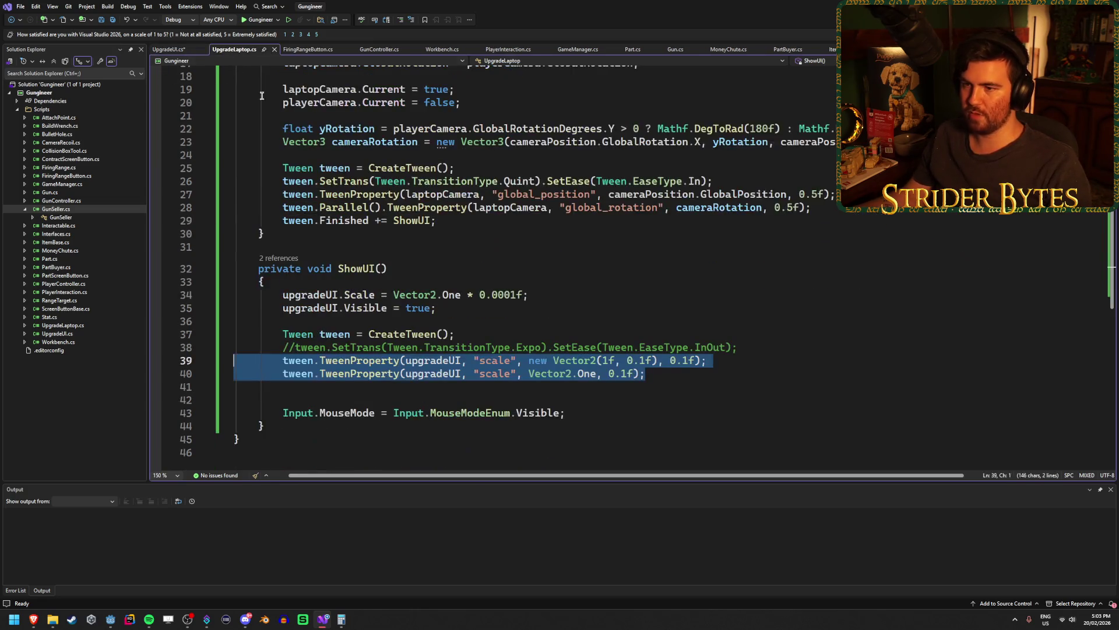
click(650, 347)
key(ctrl+x)
key(ctrl+s)
click(434, 373)
key(BackSpace)
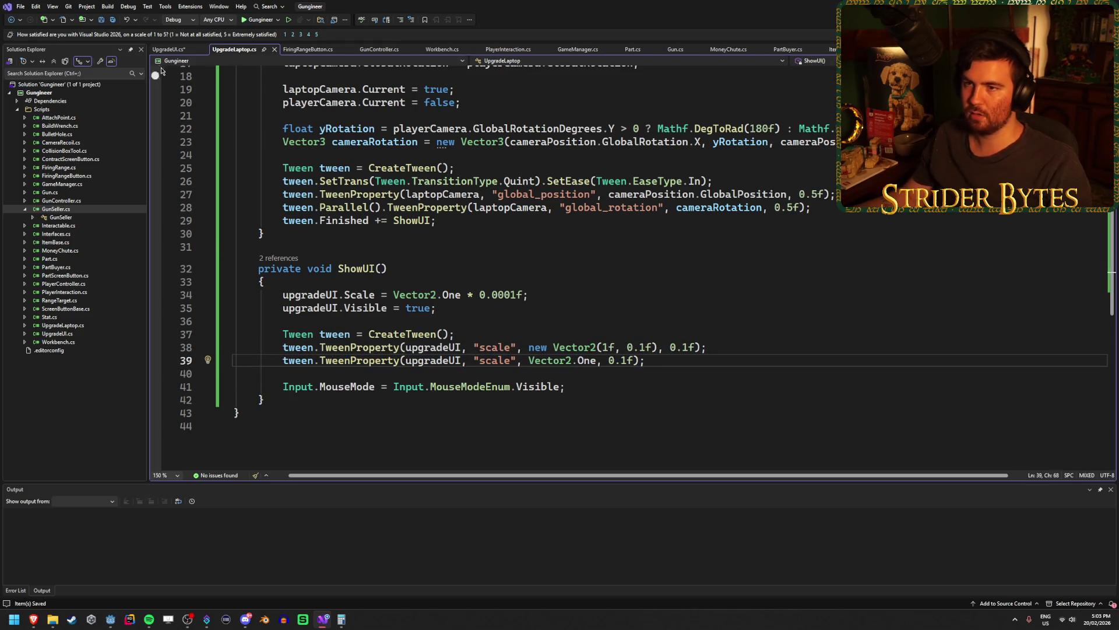
Copy ShowUI's two scale tween lines into CloseUI in UpgradeUI.cs
click(170, 51)
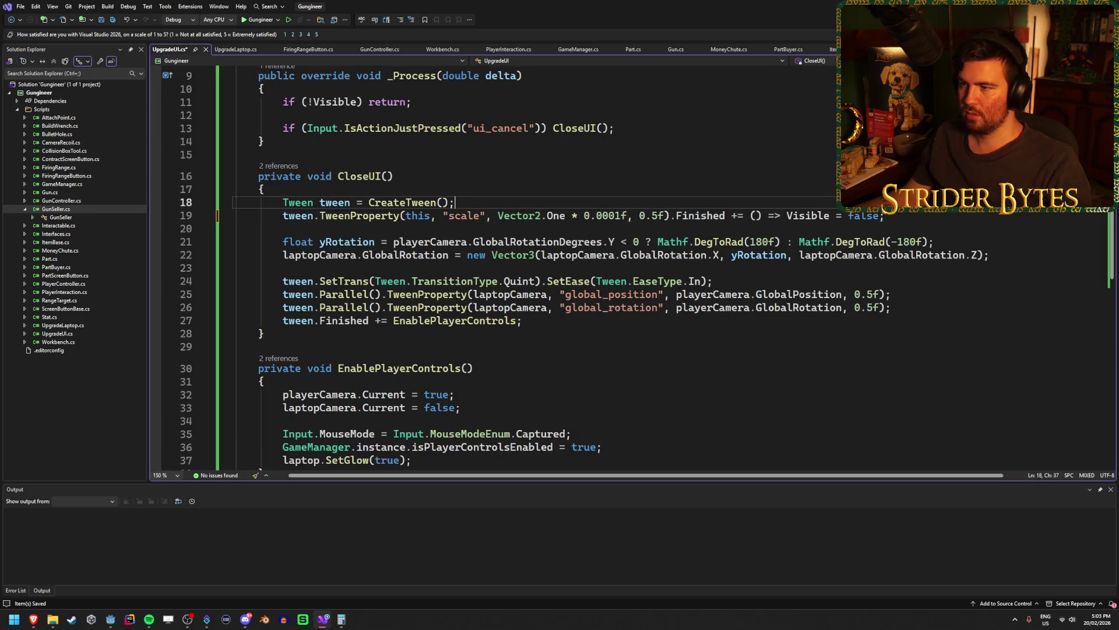
key(ctrl+Return)
key(ctrl+v)
key(ctrl+z)
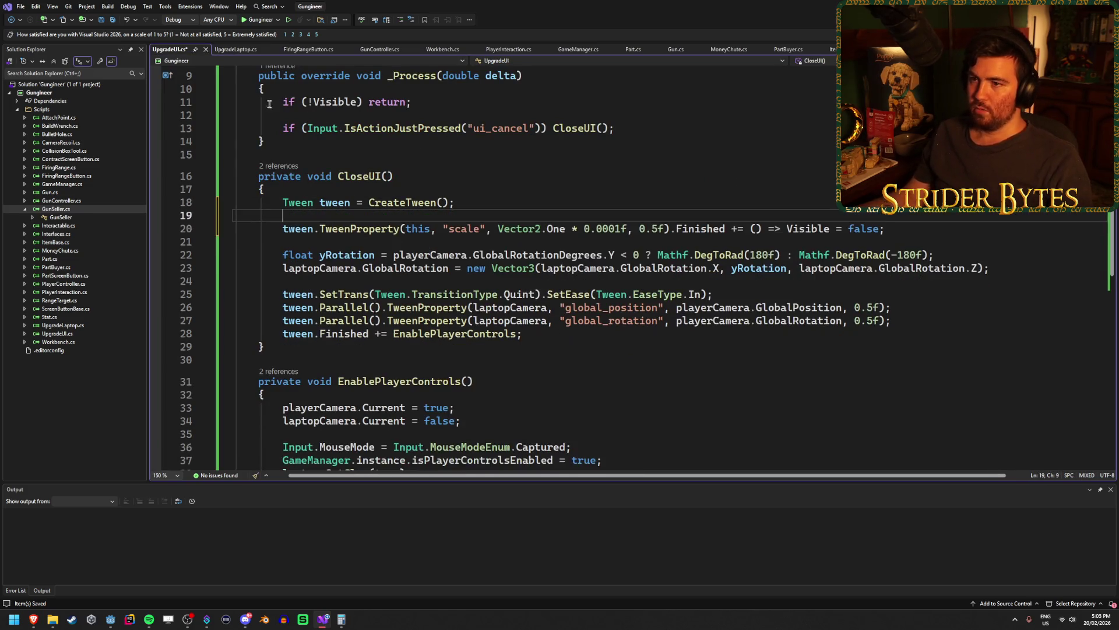
click(233, 49)
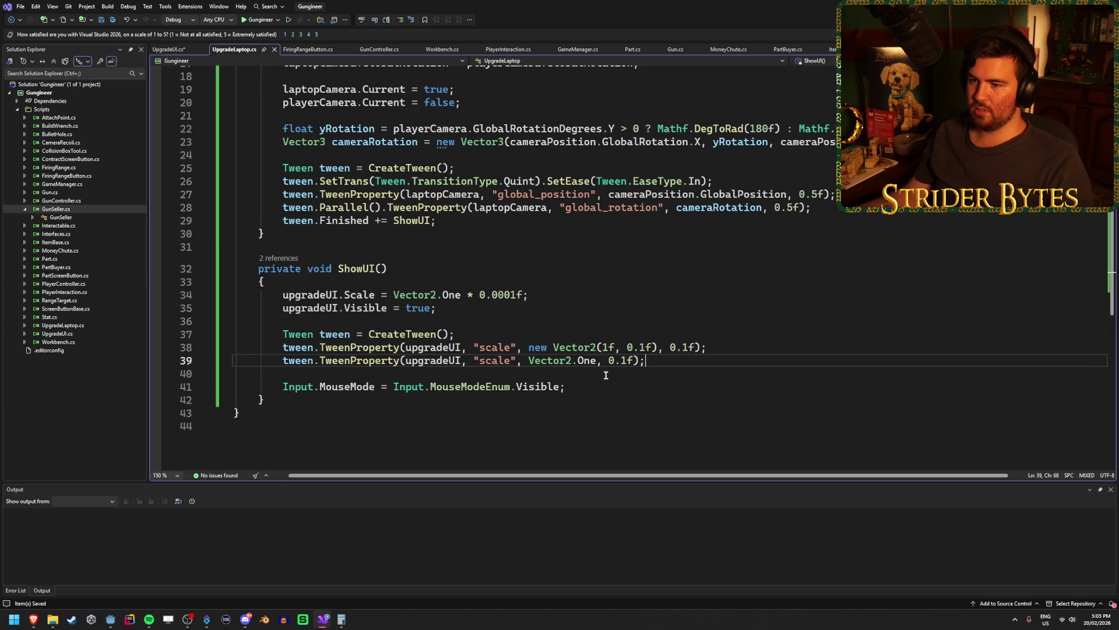
shift+click(200, 349)
key(ctrl+c)
key(ctrl+Tab)
key(ctrl+v)
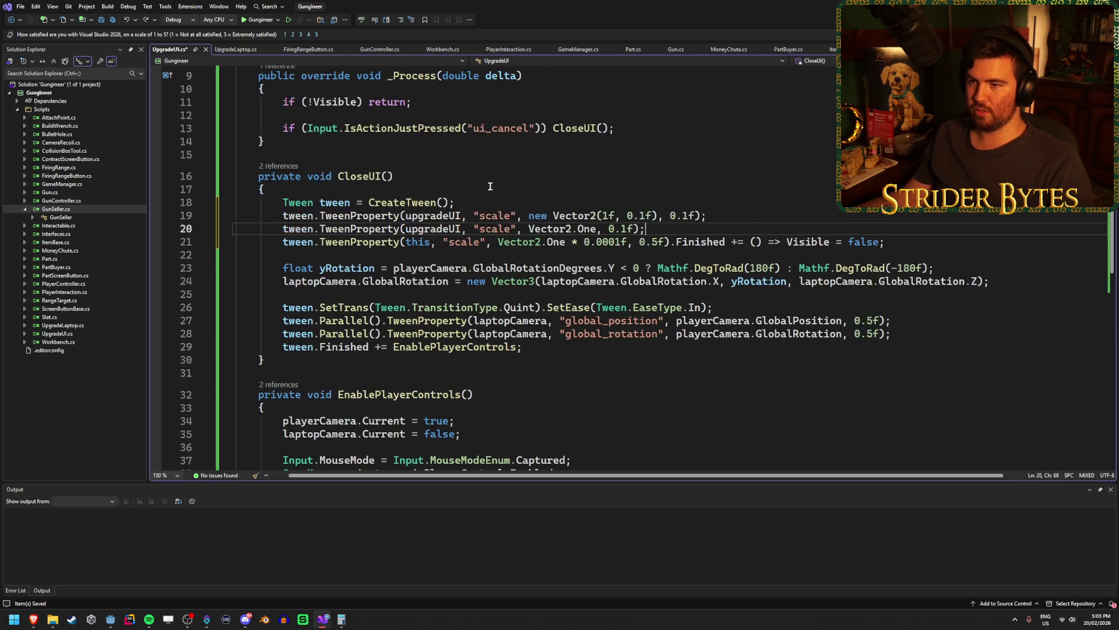
Replace upgradeUI with this on lines 19 and 20 and save UpgradeUI.cs
double_click(432, 217)
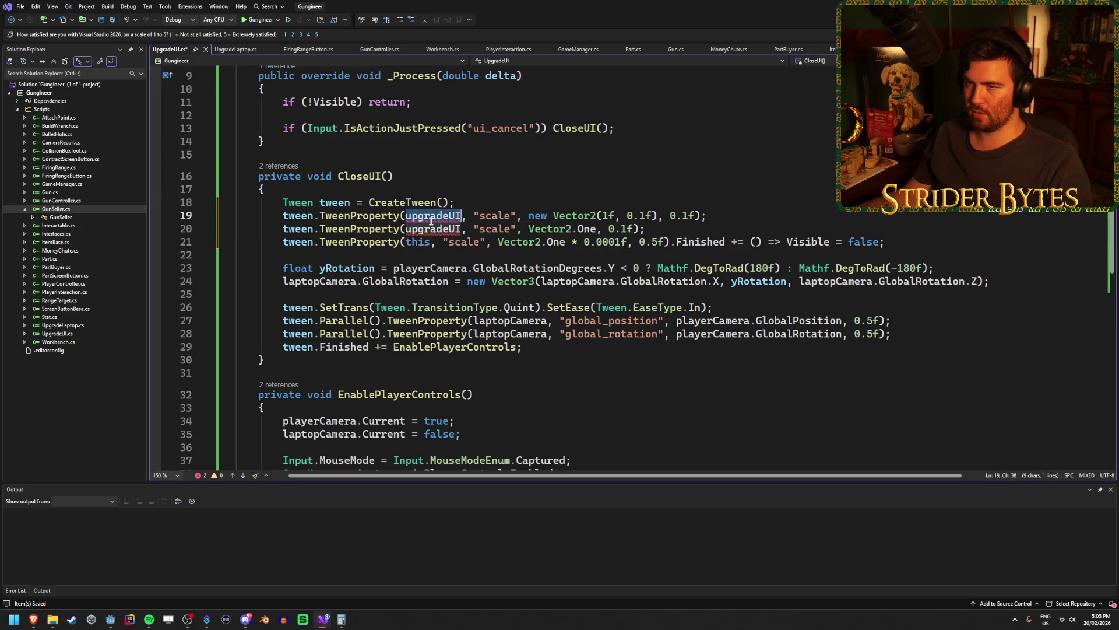
text(this)
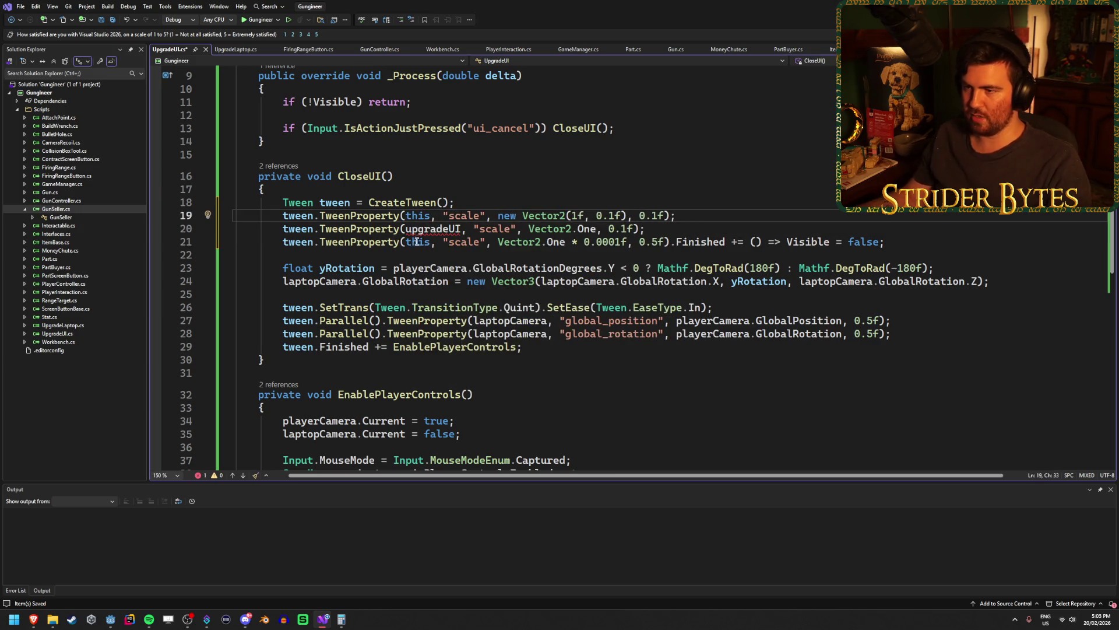
double_click(431, 229)
text(this)
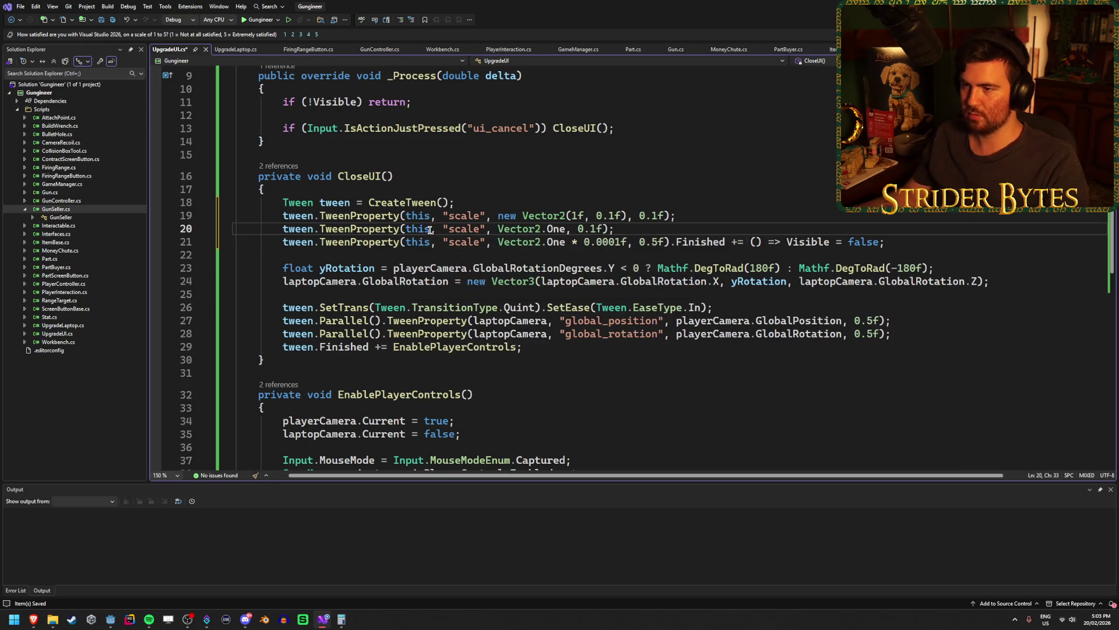
key(ctrl+s)
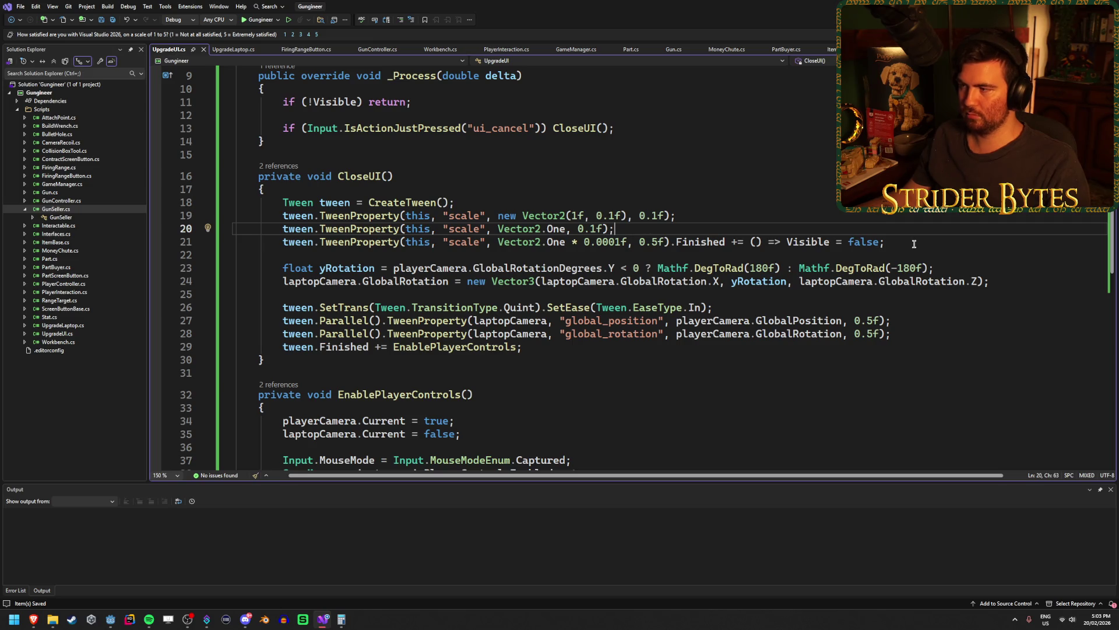
Delete the redundant Vector2.One tween line and set the shrink duration to 0.1f
click(576, 212)
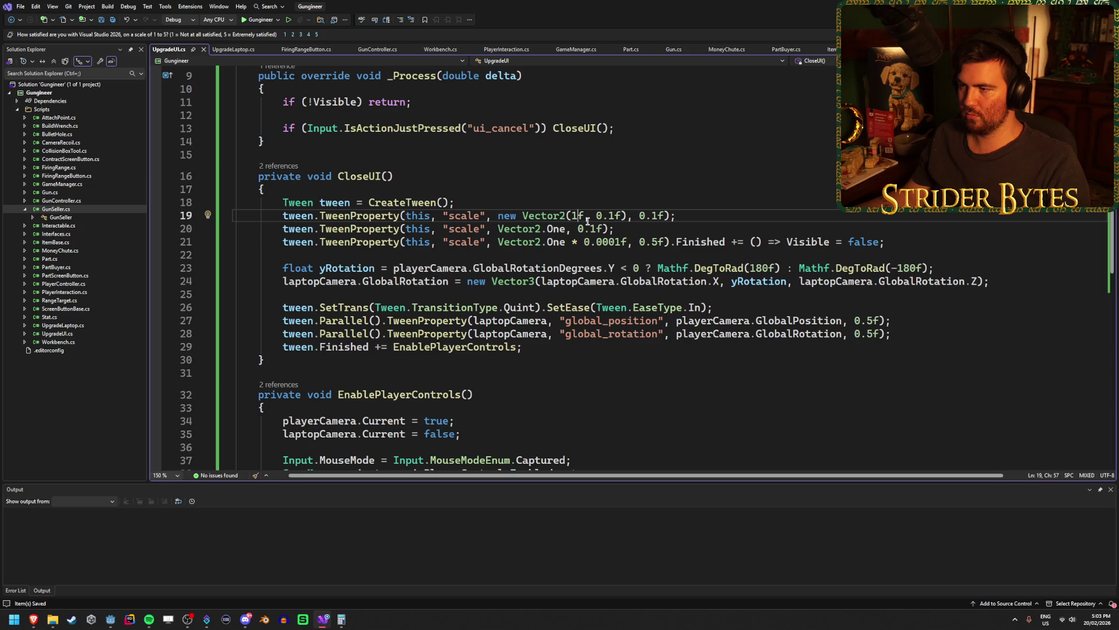
click(567, 229)
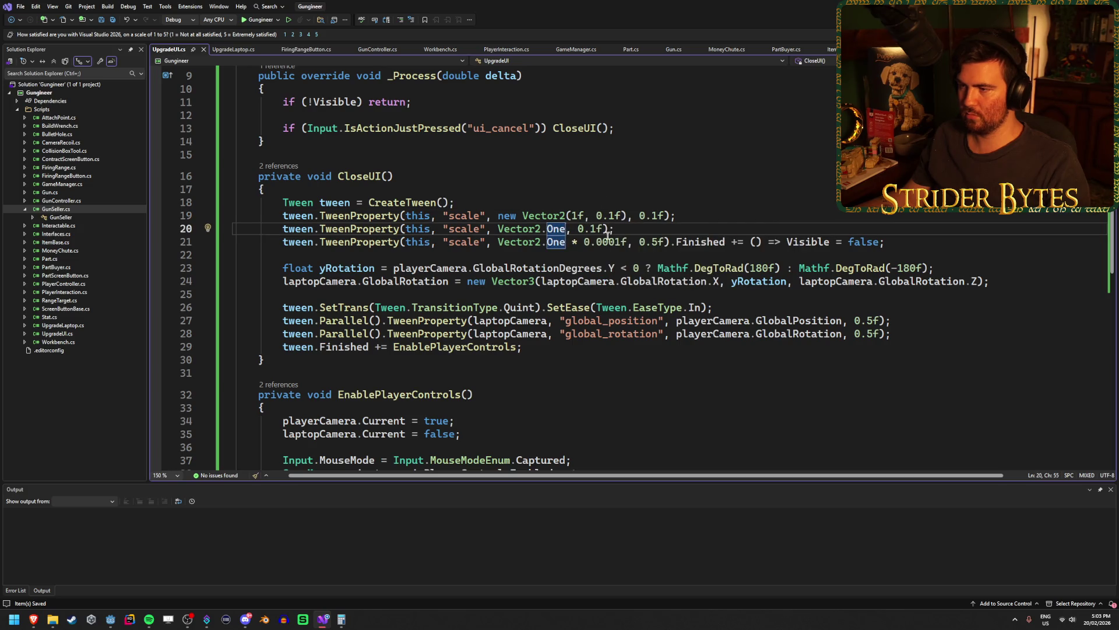
click(629, 226)
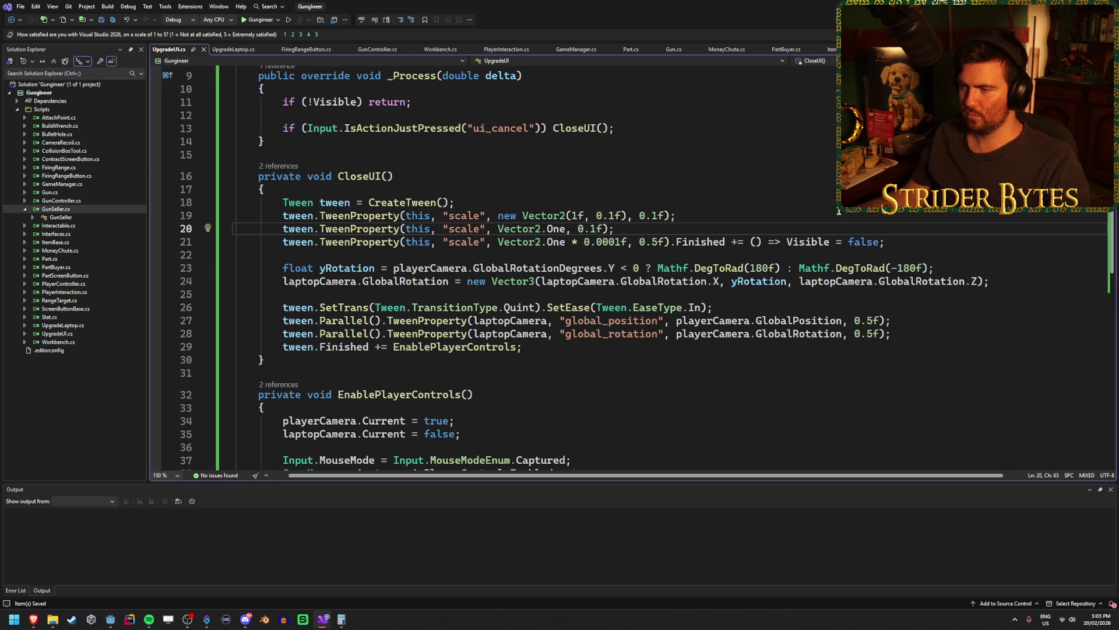
key(ctrl+x)
click(659, 229)
key(BackSpace)
text(1)
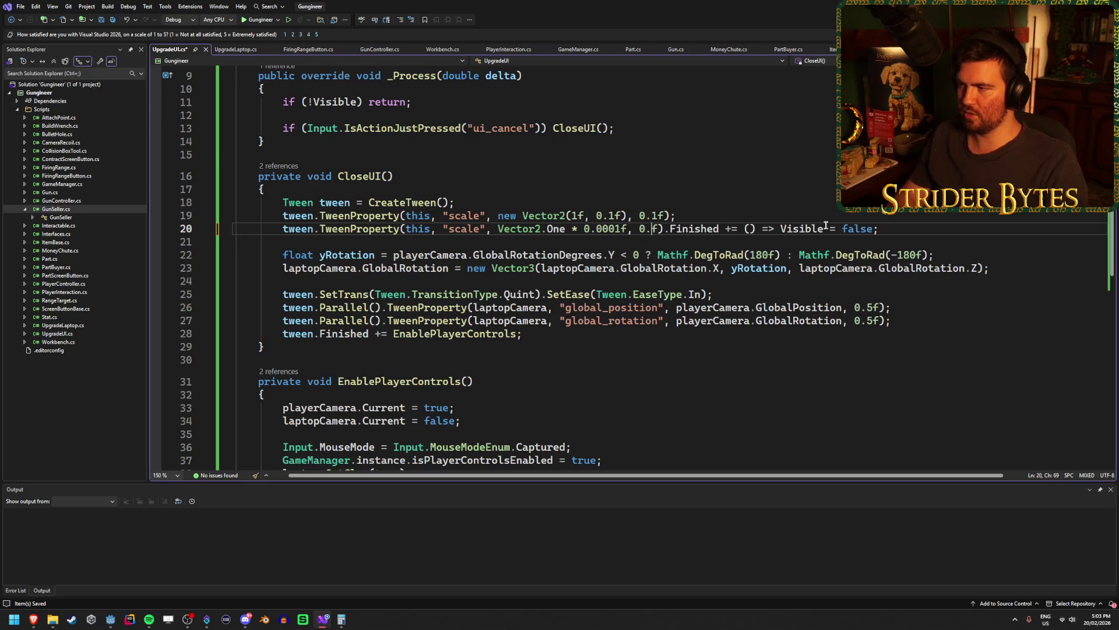
key(alt+Tab)
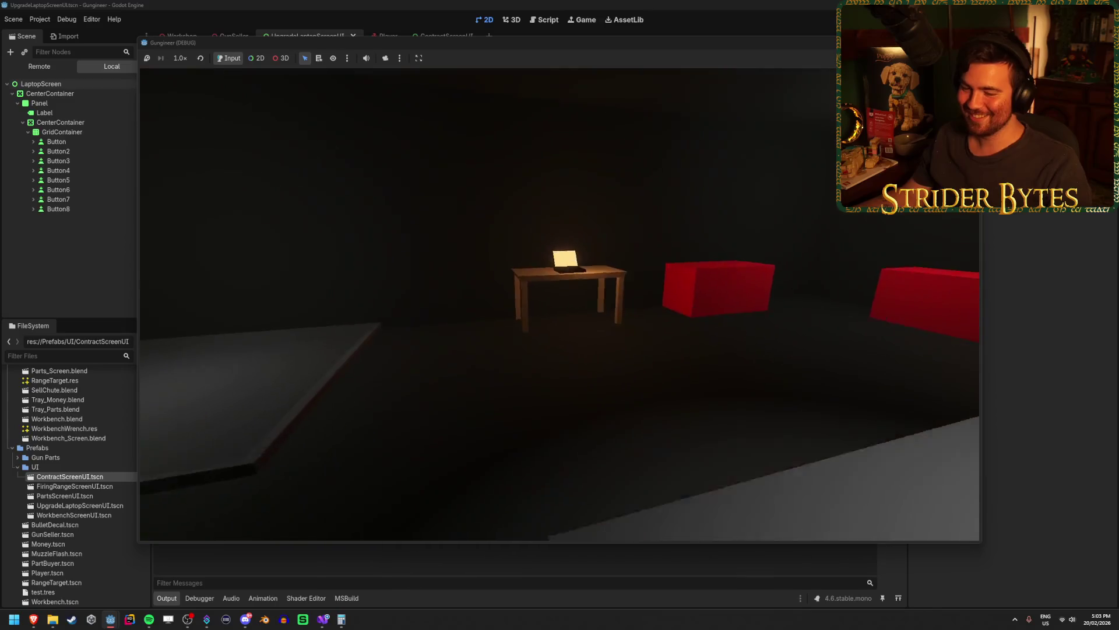
Repeatedly open and close the laptop Upgrades screen to check the new closing squash, then stop
key(e)
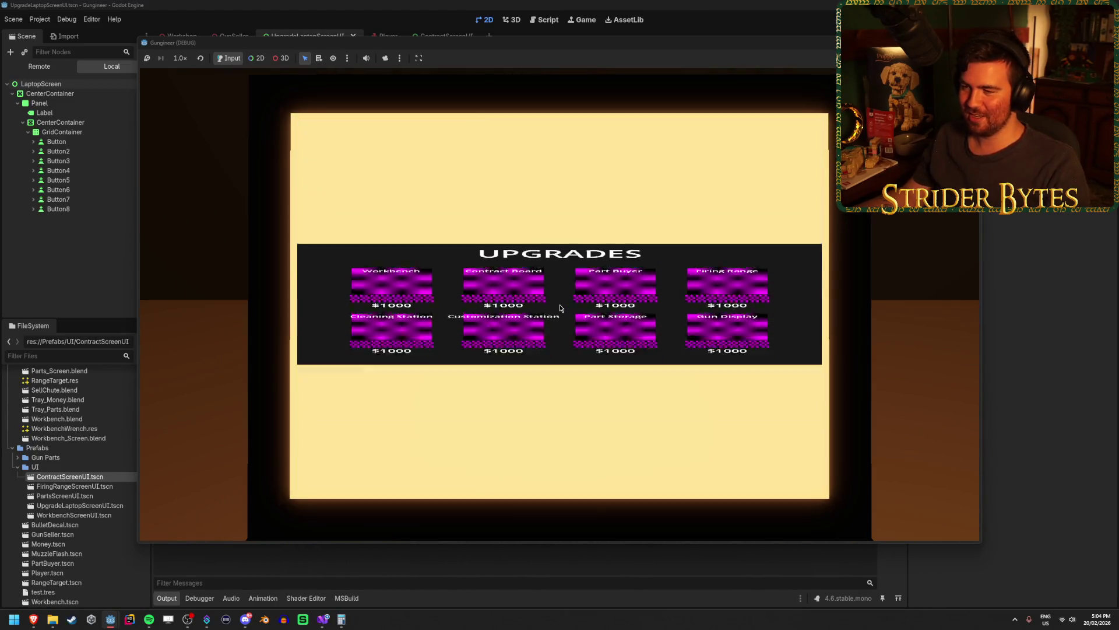
key(e)
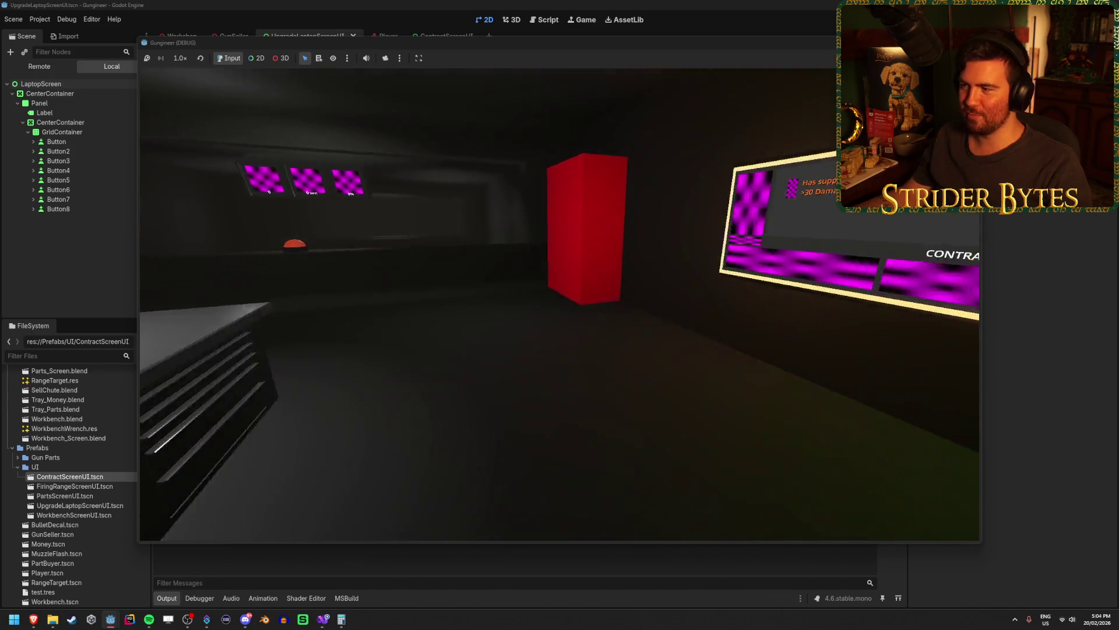
key(e)
key(e)
key(e)
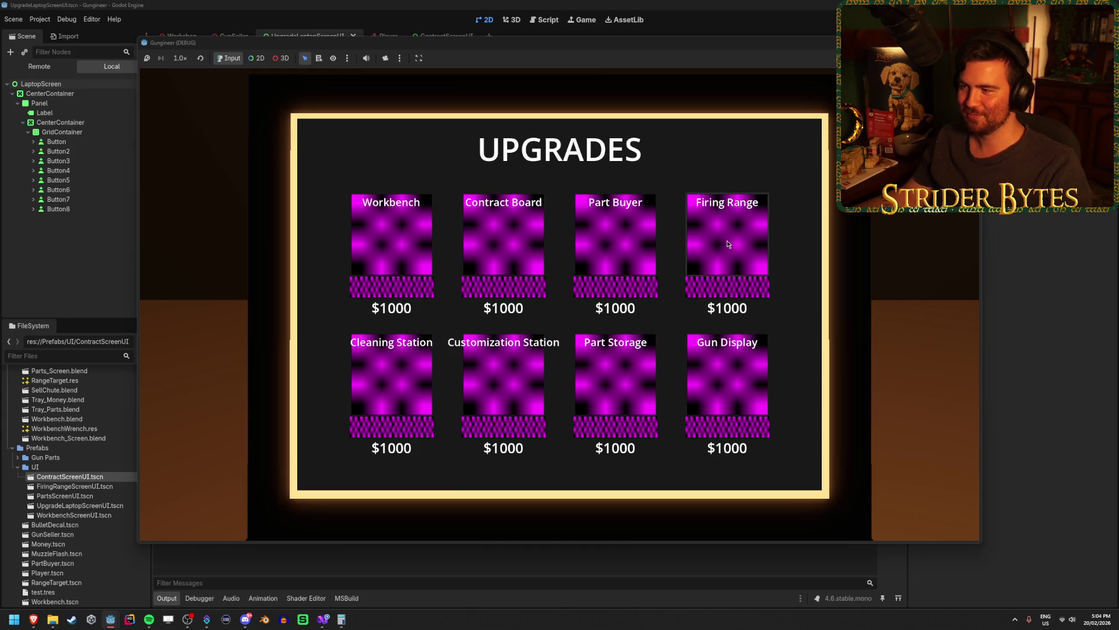
key(e)
key(e)
key(e)
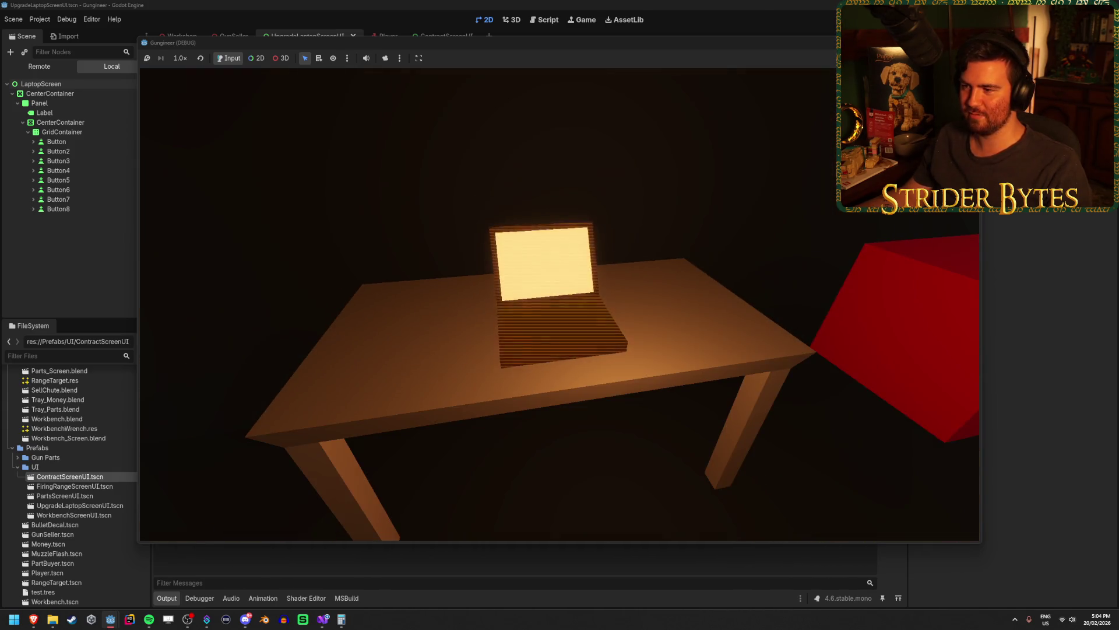
key(e)
key(e)
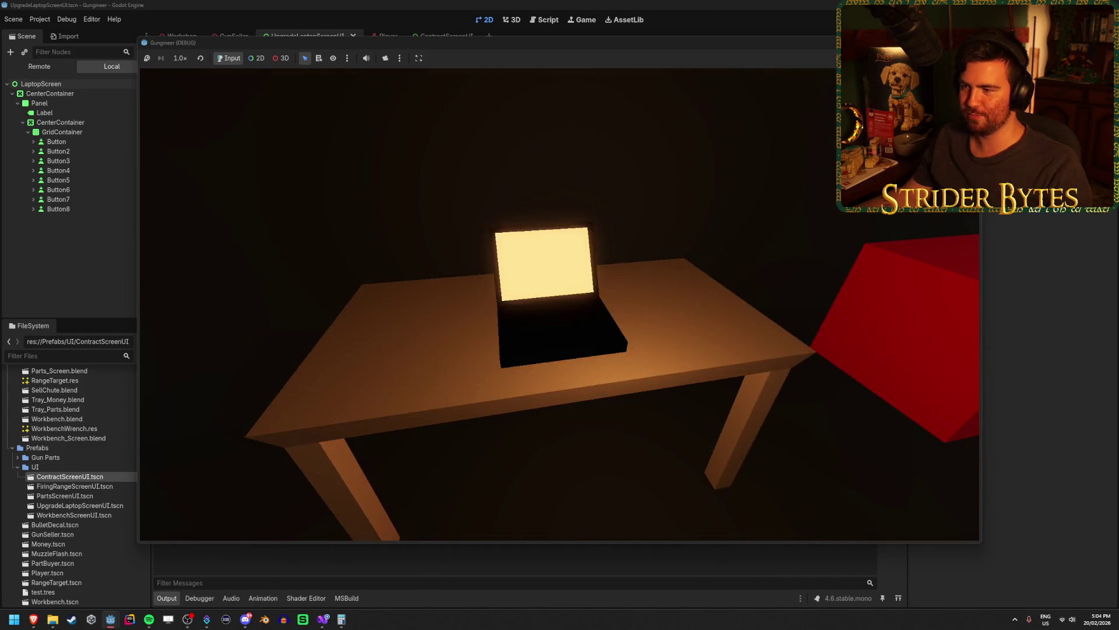
key(e)
key(e)
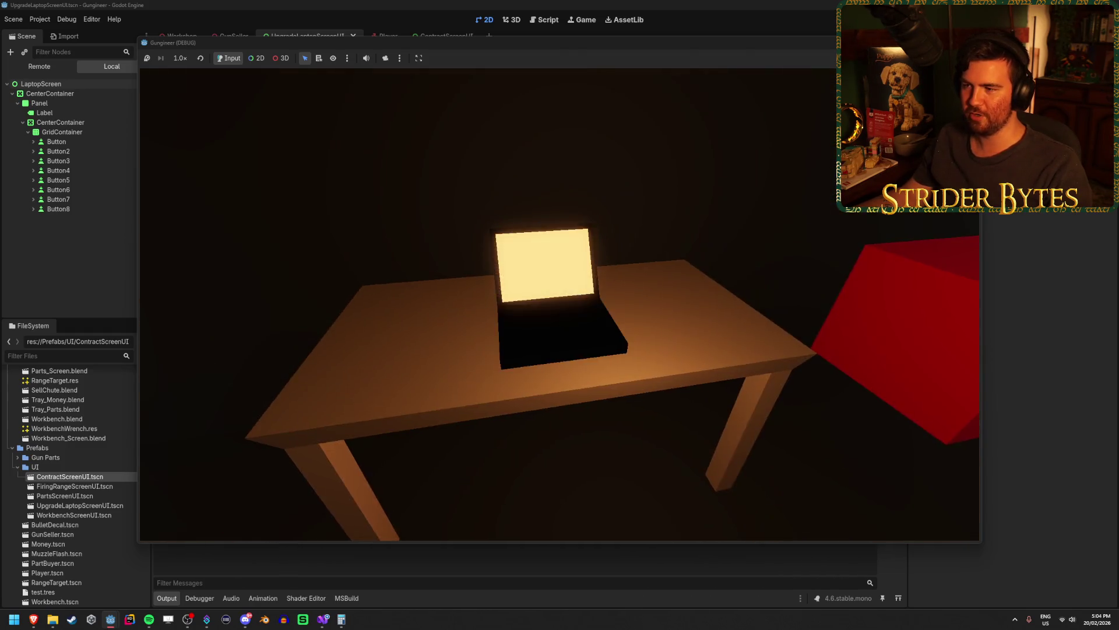
key(e)
key(e)
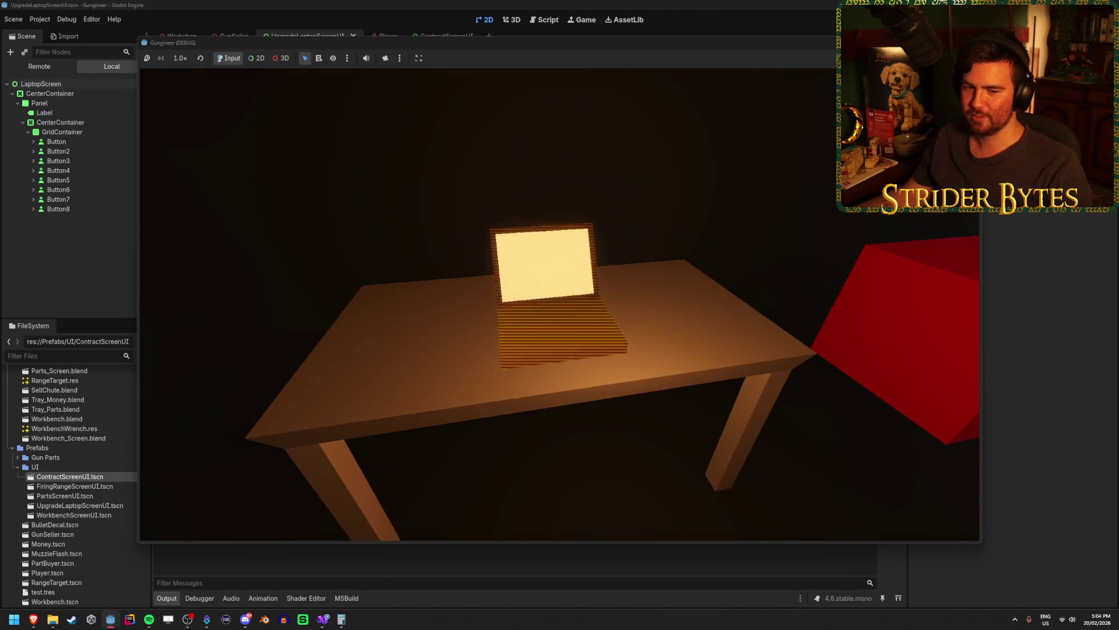
key(e)
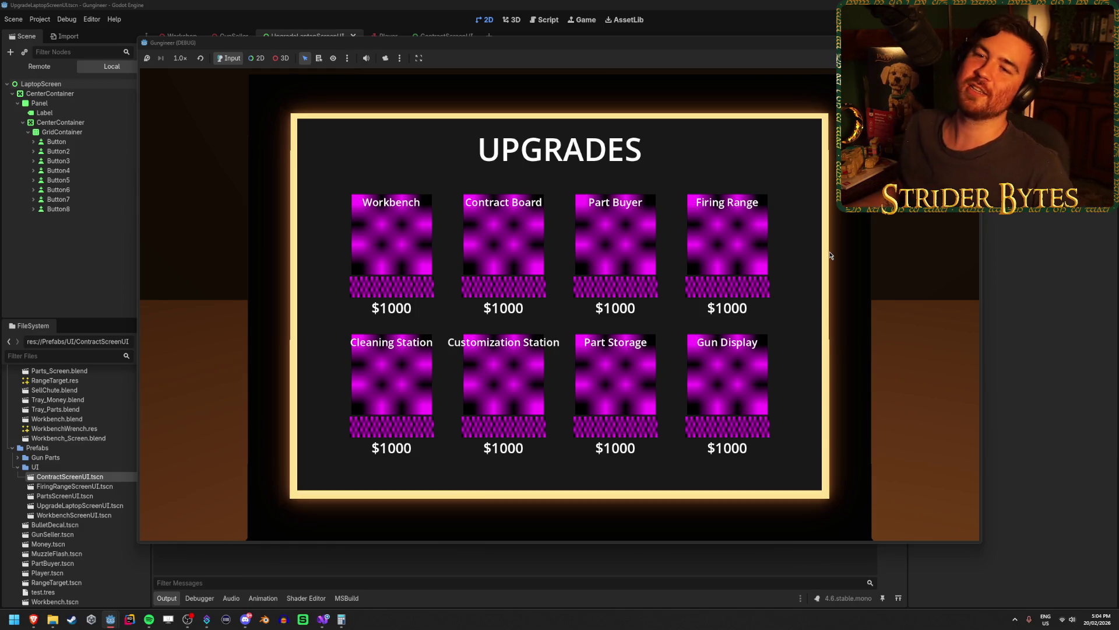
key(Escape)
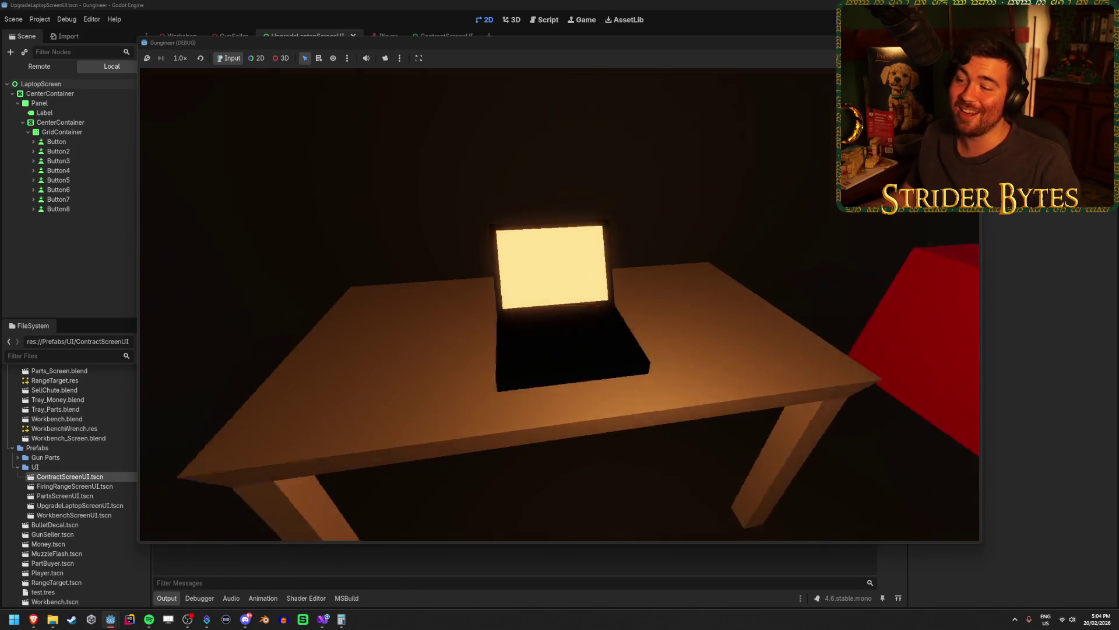
click(560, 308)
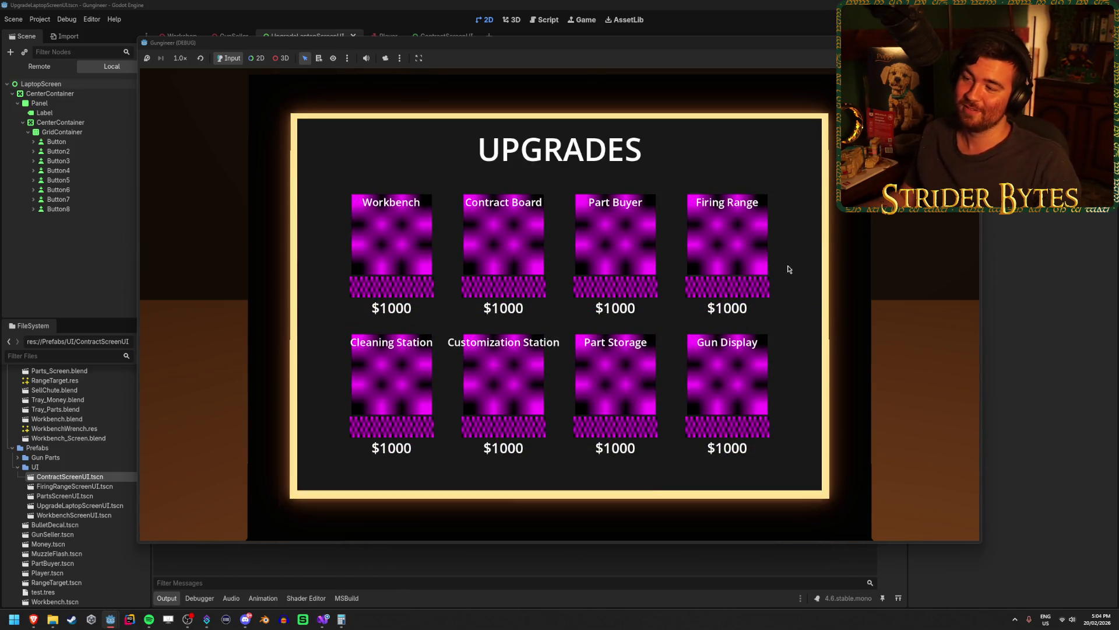
key(Escape)
click(559, 307)
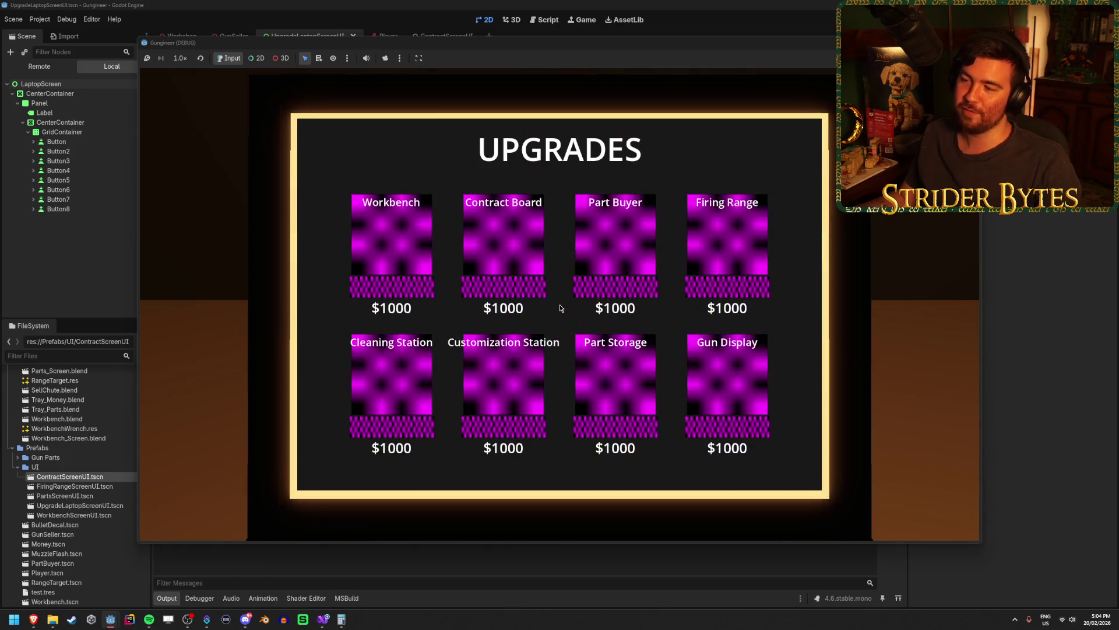
key(Escape)
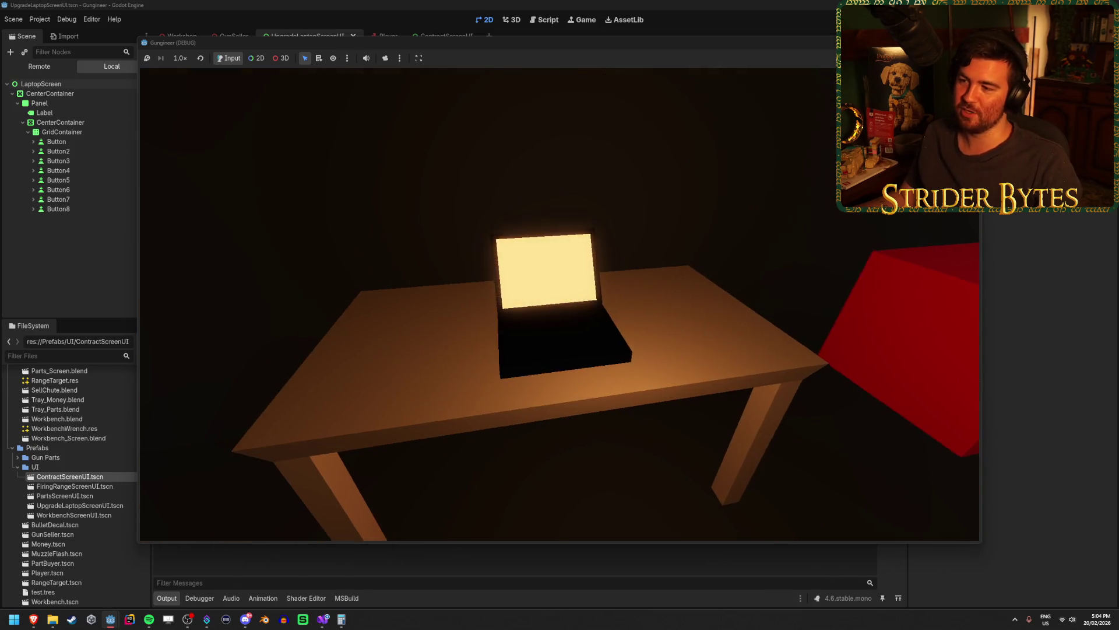
click(560, 307)
key(Escape)
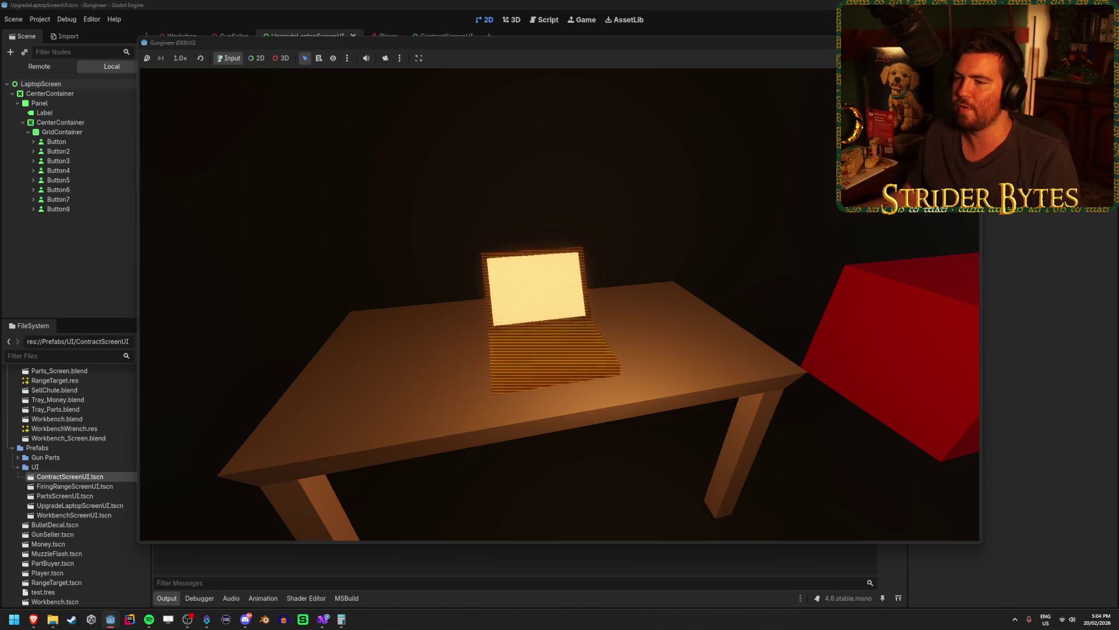
click(561, 307)
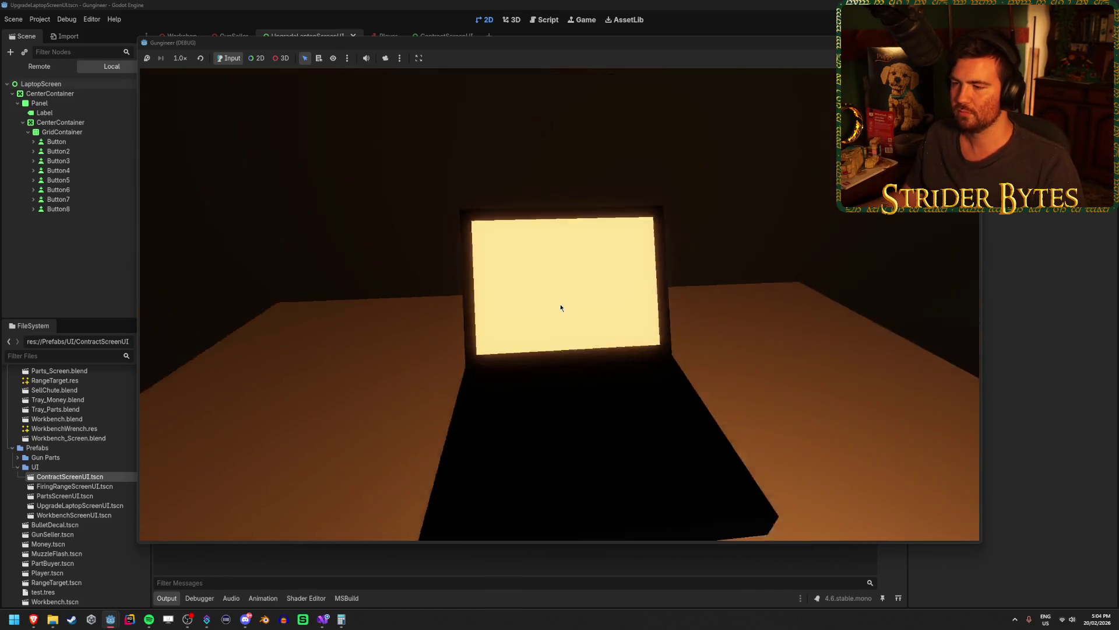
click(560, 305)
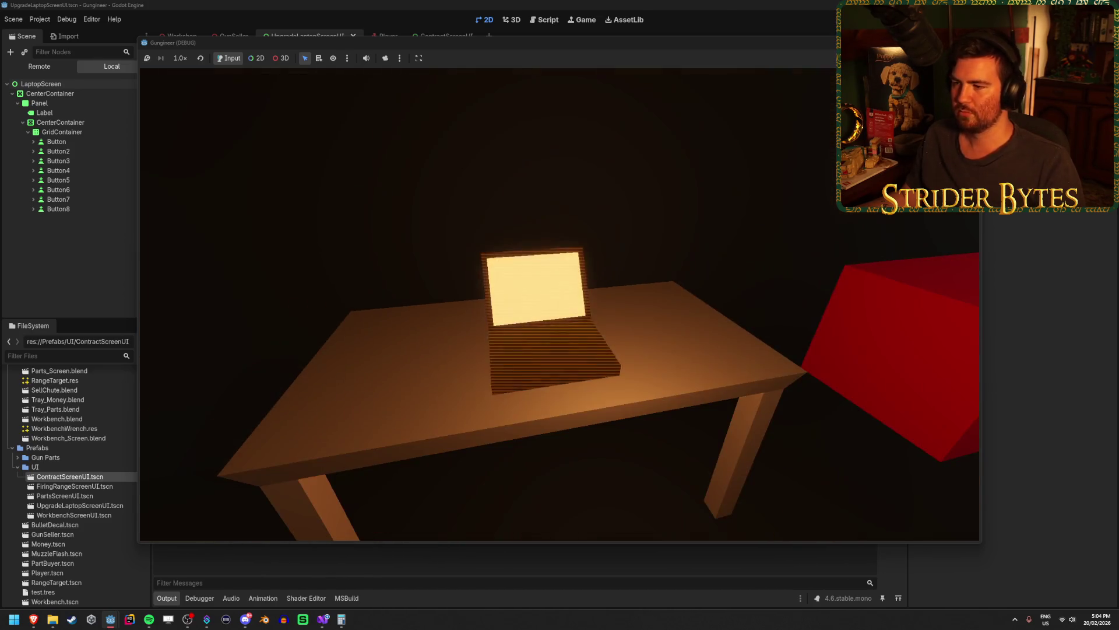
key(F8)
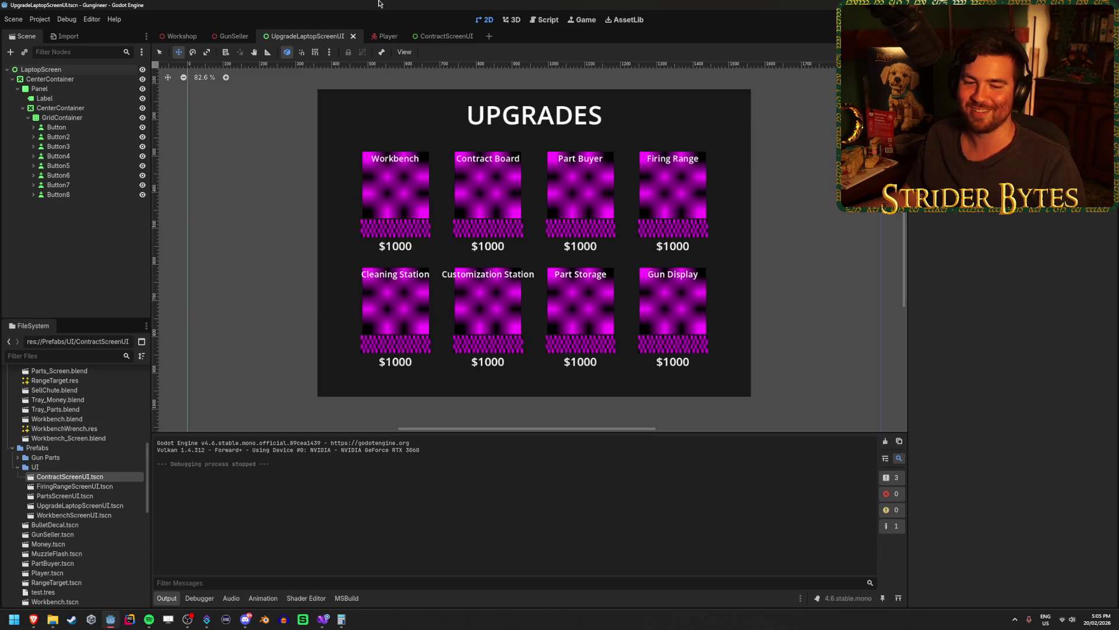
key(F5)
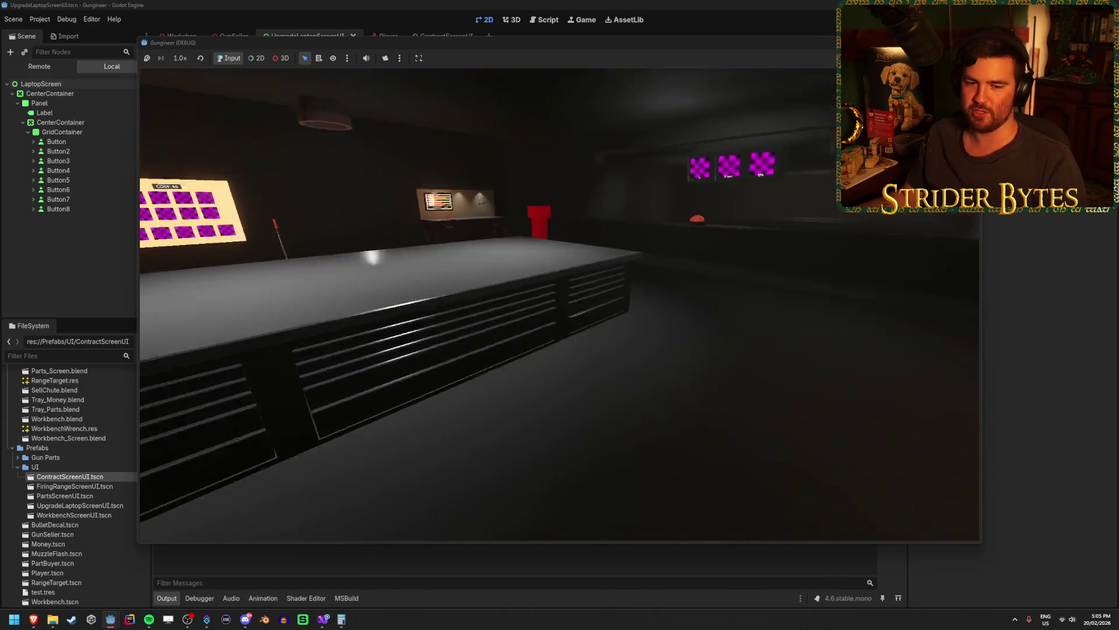
key(e)
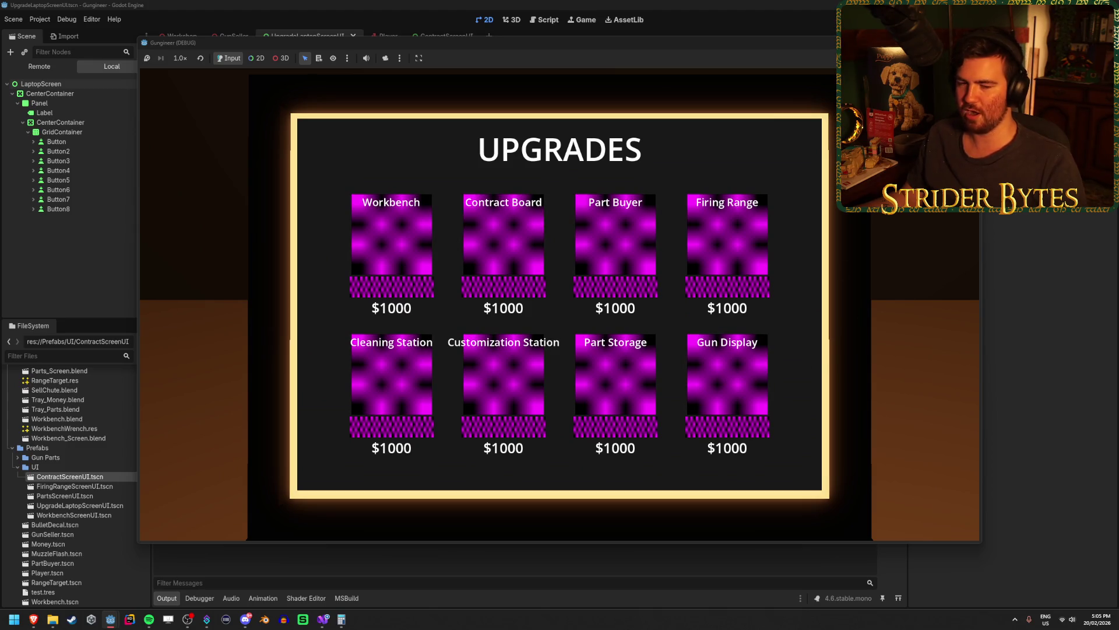
key(Escape)
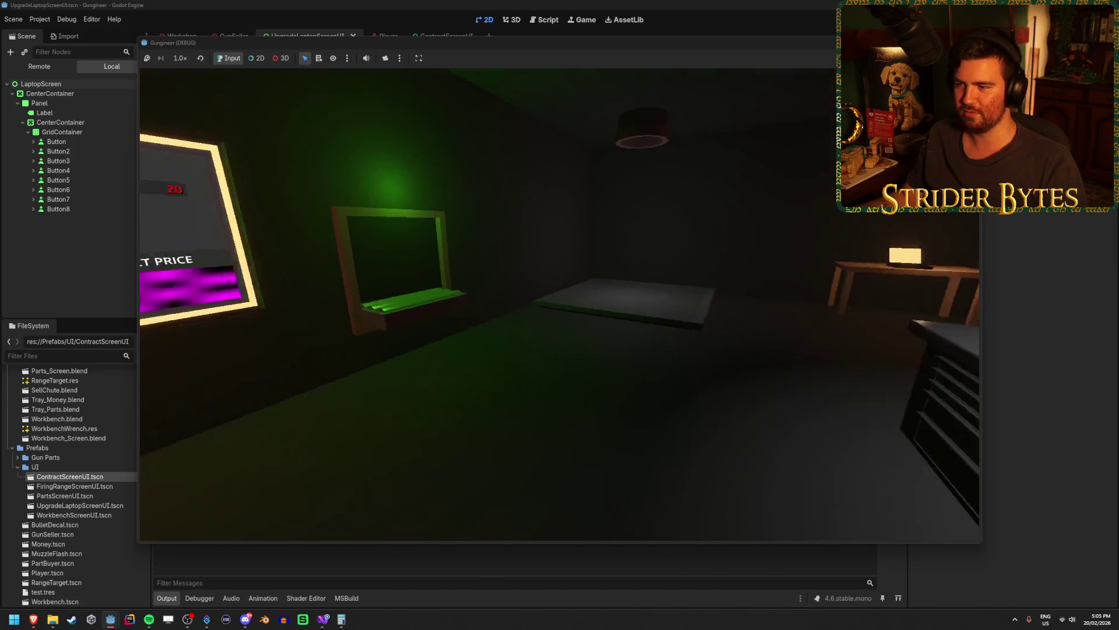
key(F8)
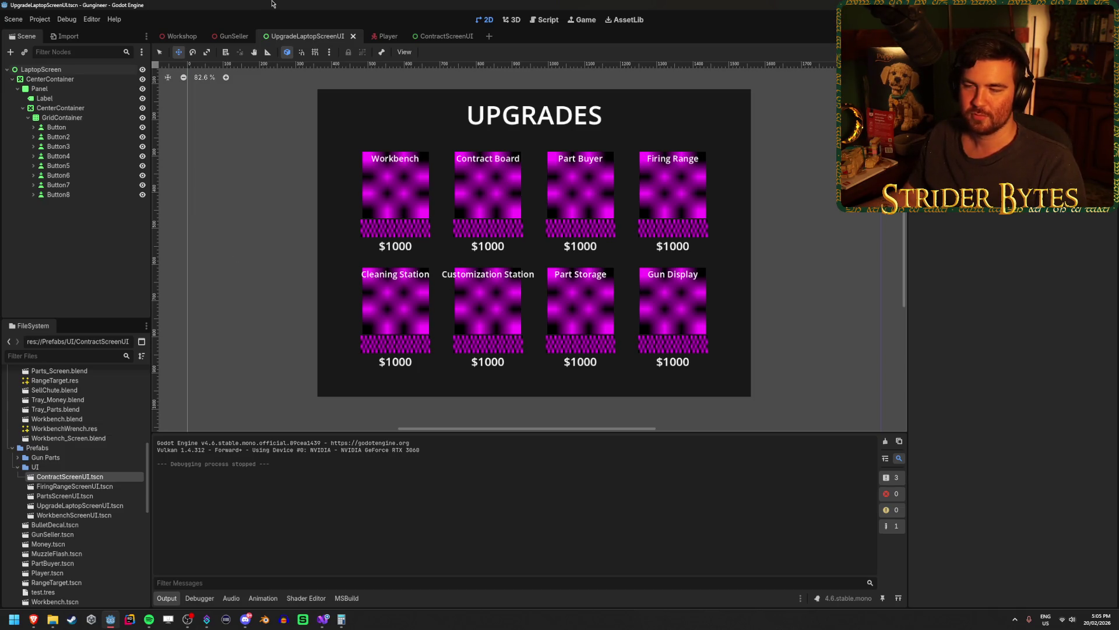
In ContractScreenUI, hide the ContractDetails panel and collapse its layer group
click(442, 36)
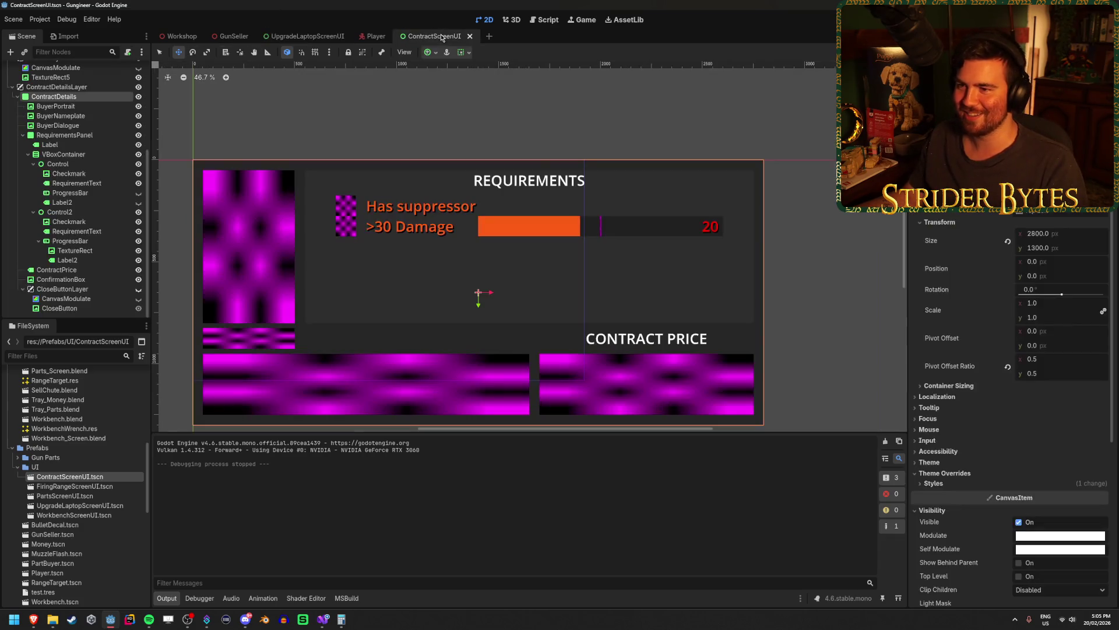
click(139, 97)
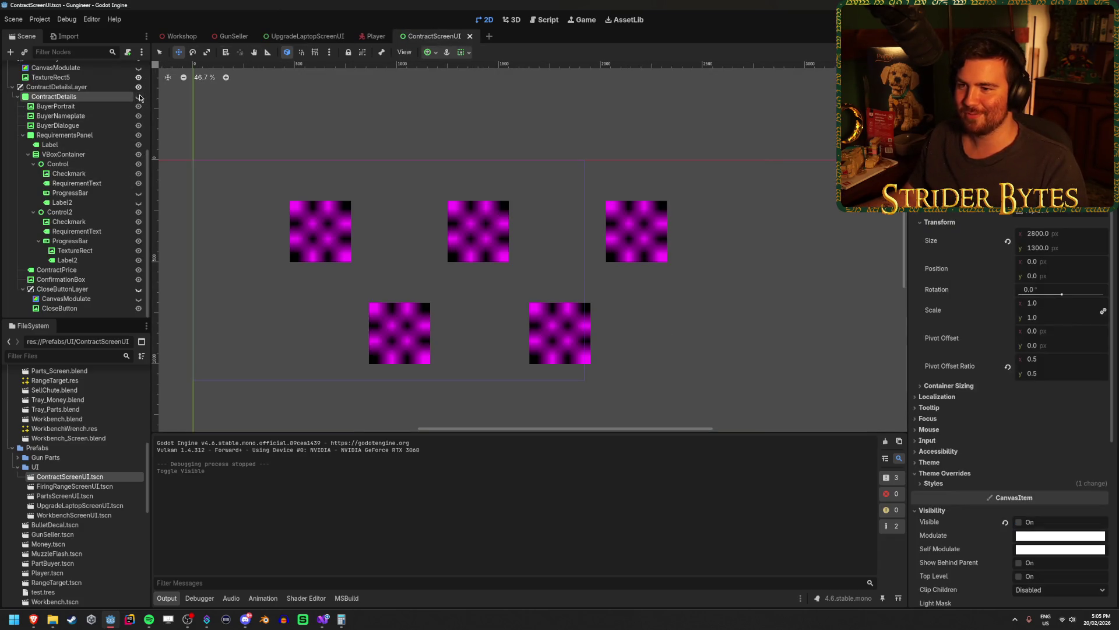
click(12, 87)
right_click(61, 165)
key(Escape)
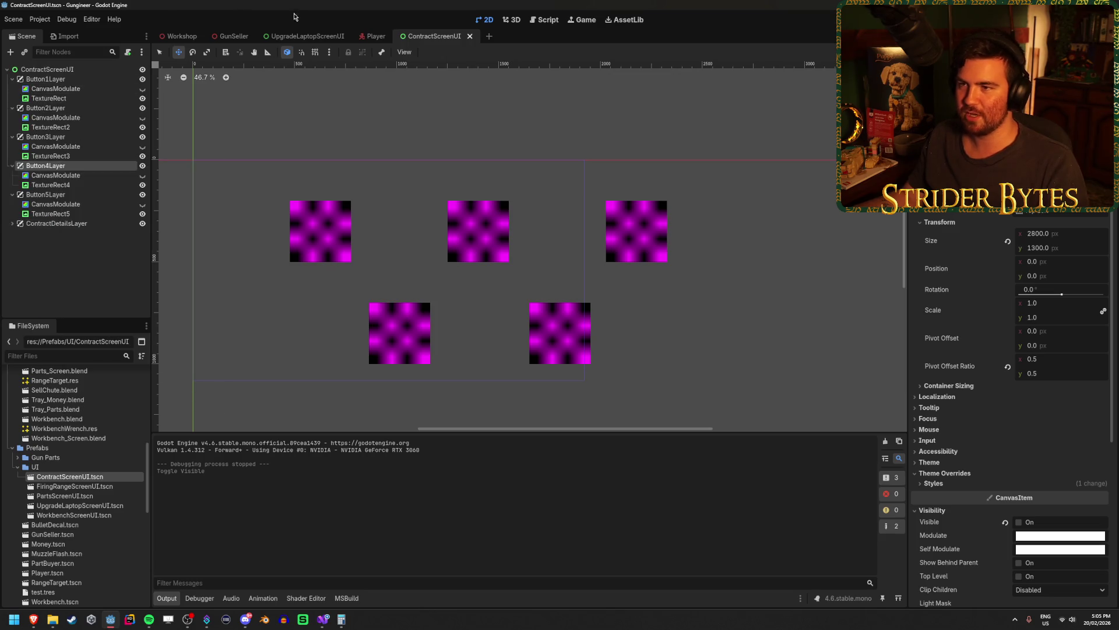
From the UpgradeLaptopScreenUI scene, run the game with F5 and stop it afterwards
click(299, 35)
key(F5)
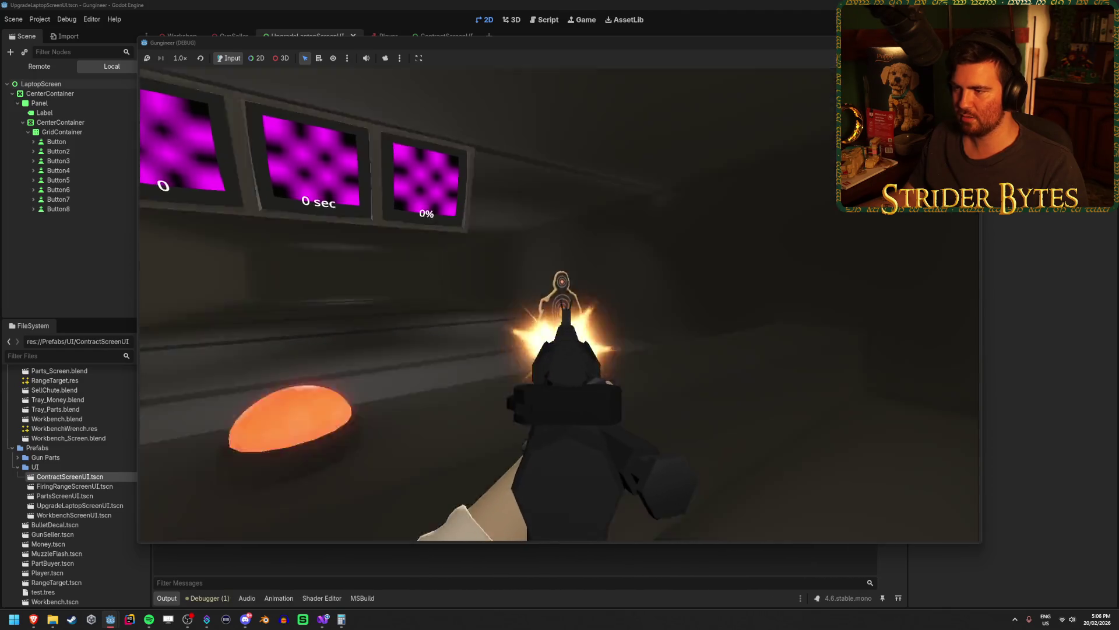
key(Escape)
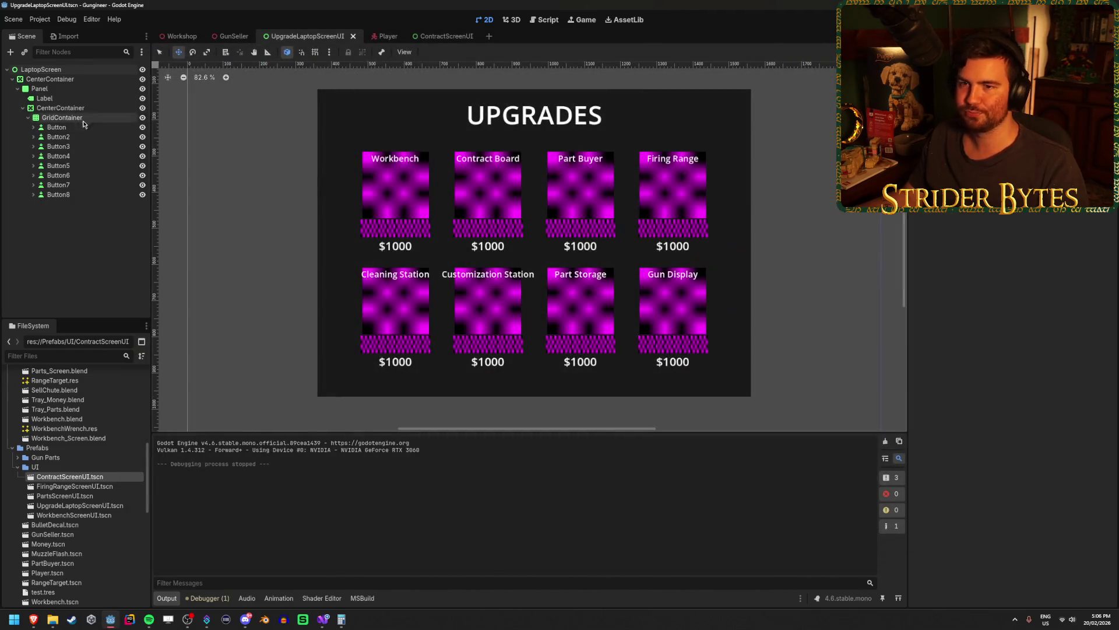
Select the Firing Range node in the Workshop scene to see its FiringRange.cs script, then switch to Visual Studio
click(180, 37)
click(58, 244)
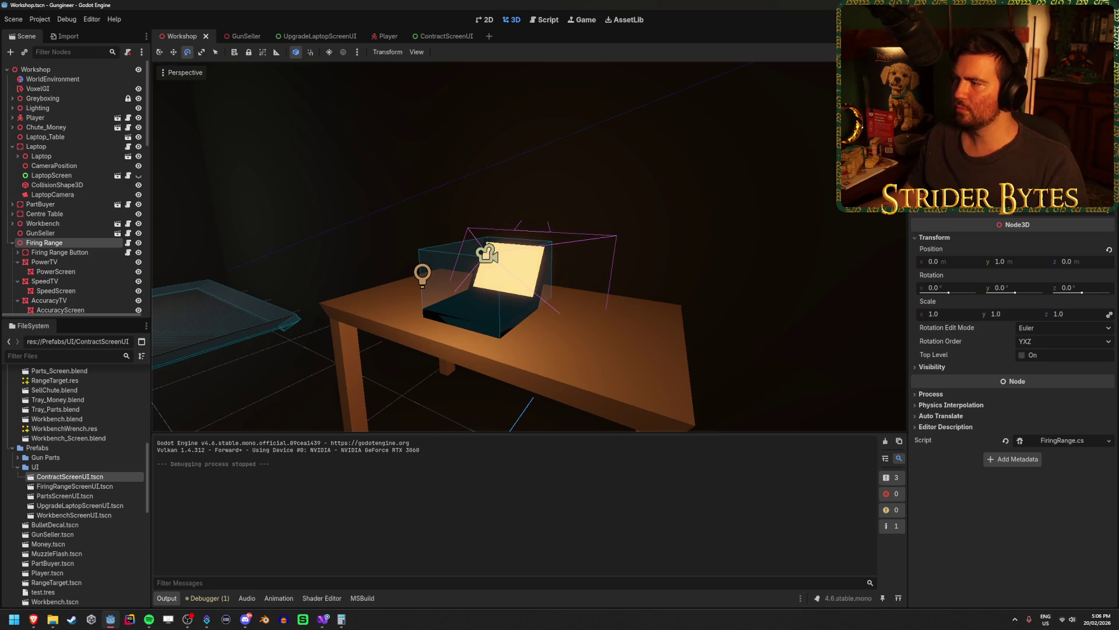
click(320, 621)
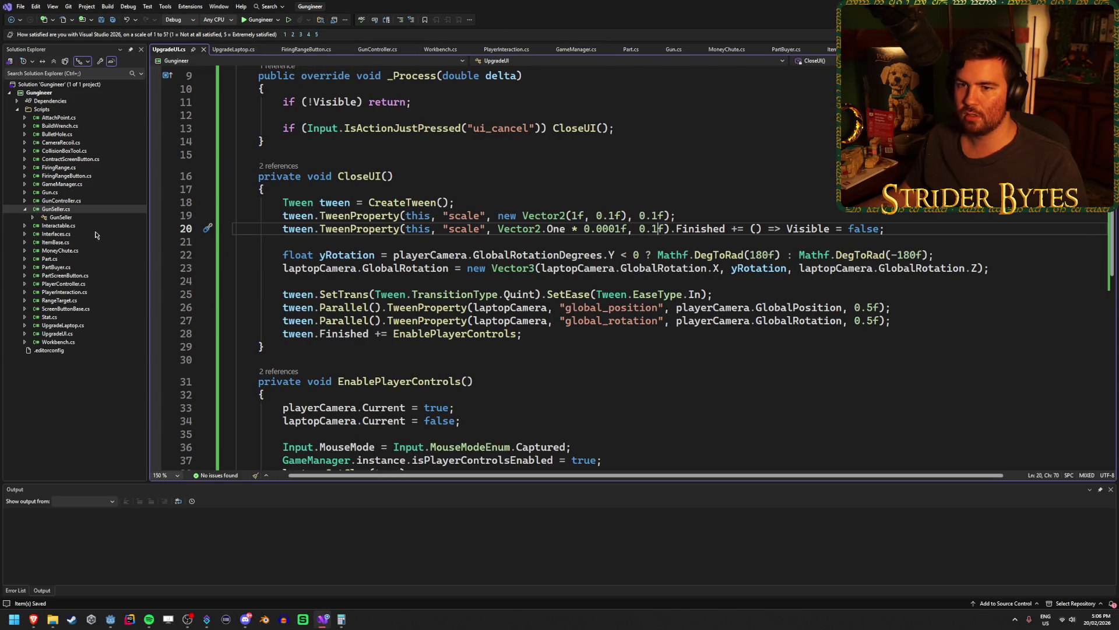
Uncomment the speedLabel, powerLabel and accuracyLabel updates in FiringRange.cs, then rerun the game from Godot
double_click(58, 167)
scroll(259, 294, down, 10)
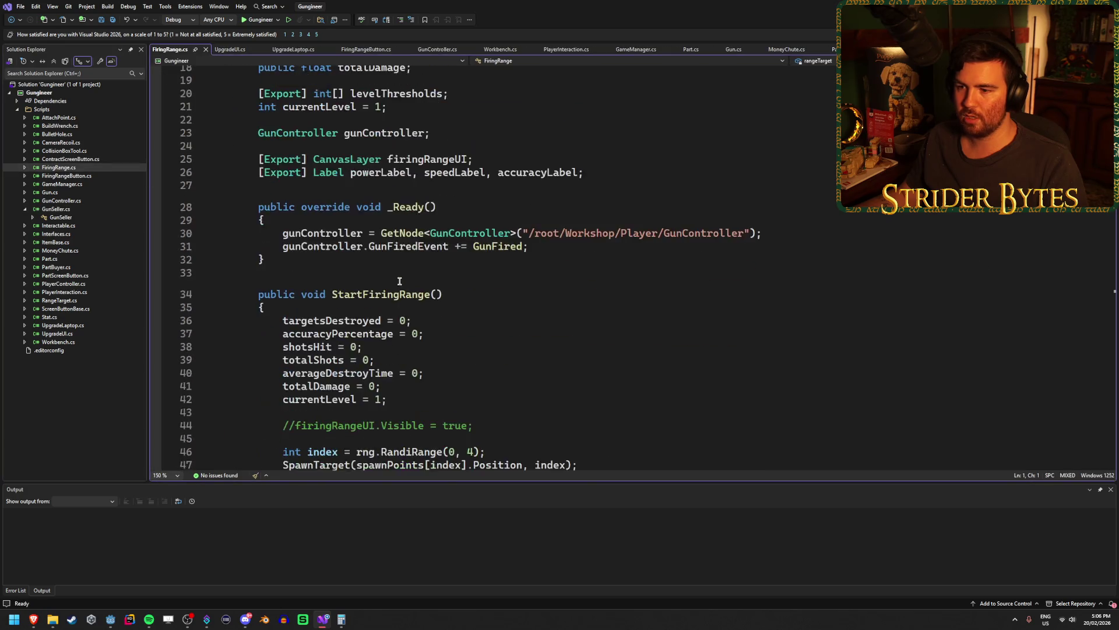
scroll(309, 266, down, 8)
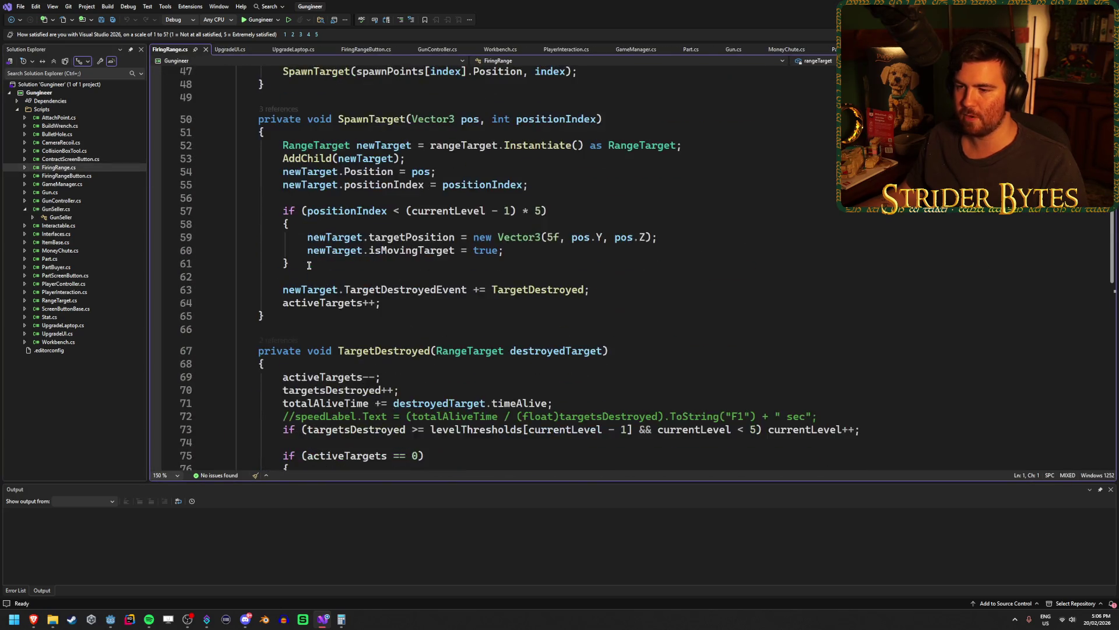
key(BackSpace)
key(BackSpace)
scroll(357, 291, down, 13)
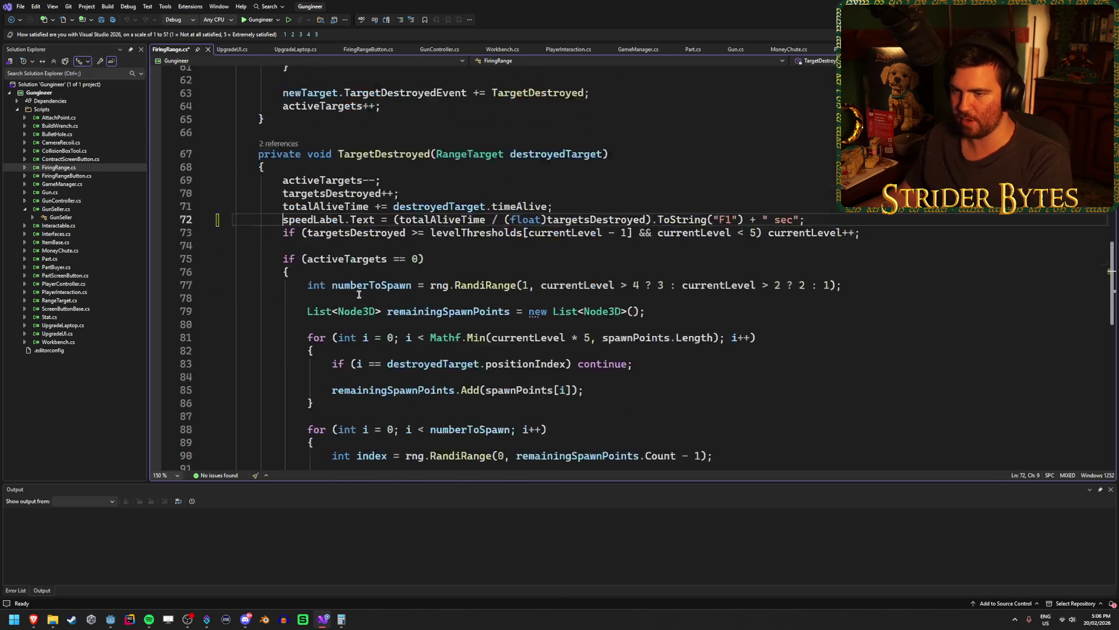
key(BackSpace)
key(BackSpace)
click(295, 242)
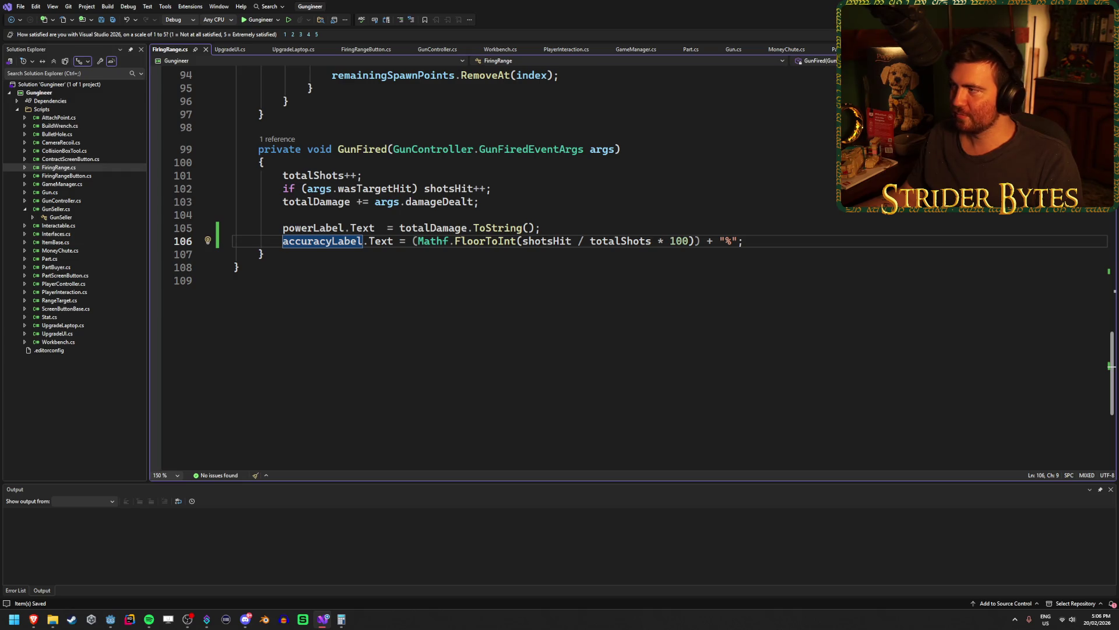
key(alt+Tab)
key(F5)
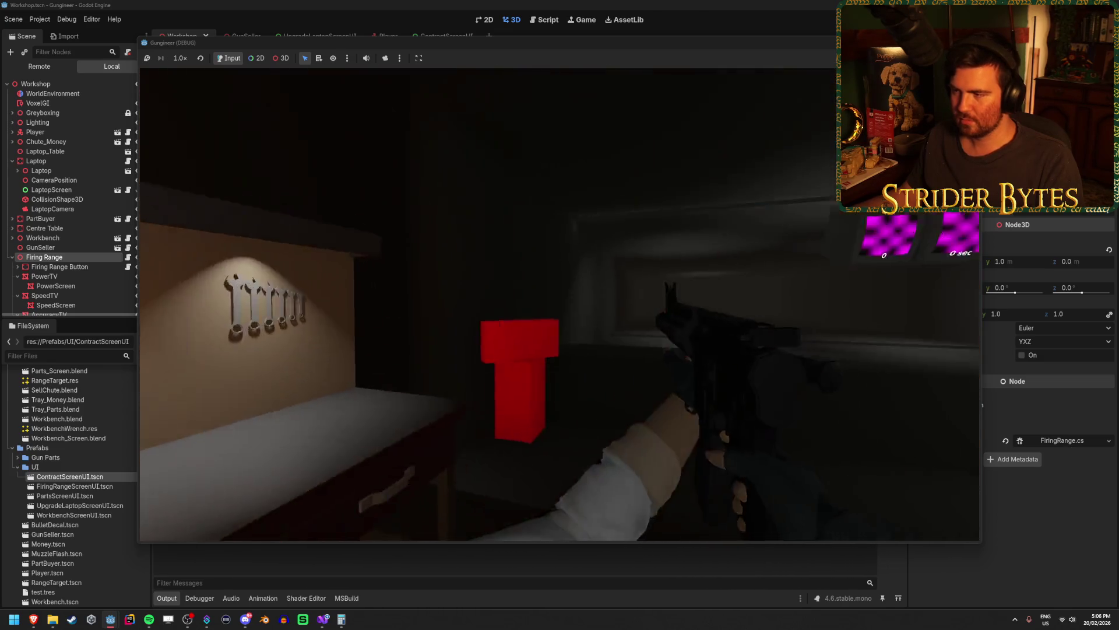
Start a firing range round and shoot the targets through the first magazine, then reload
click(559, 304)
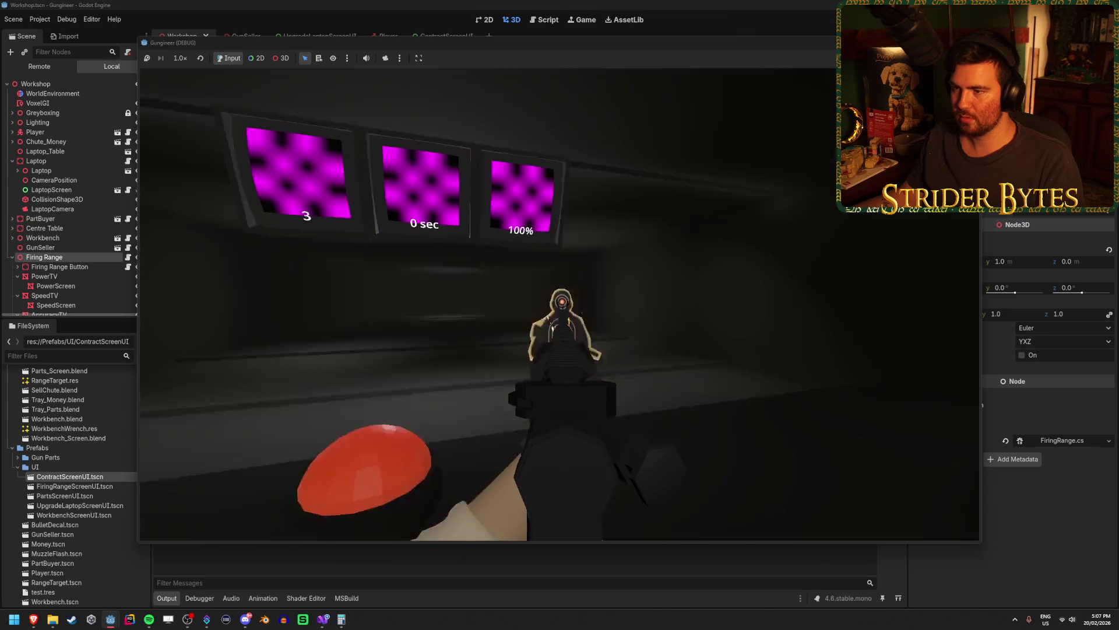
click(560, 304)
click(560, 304)
click(559, 304)
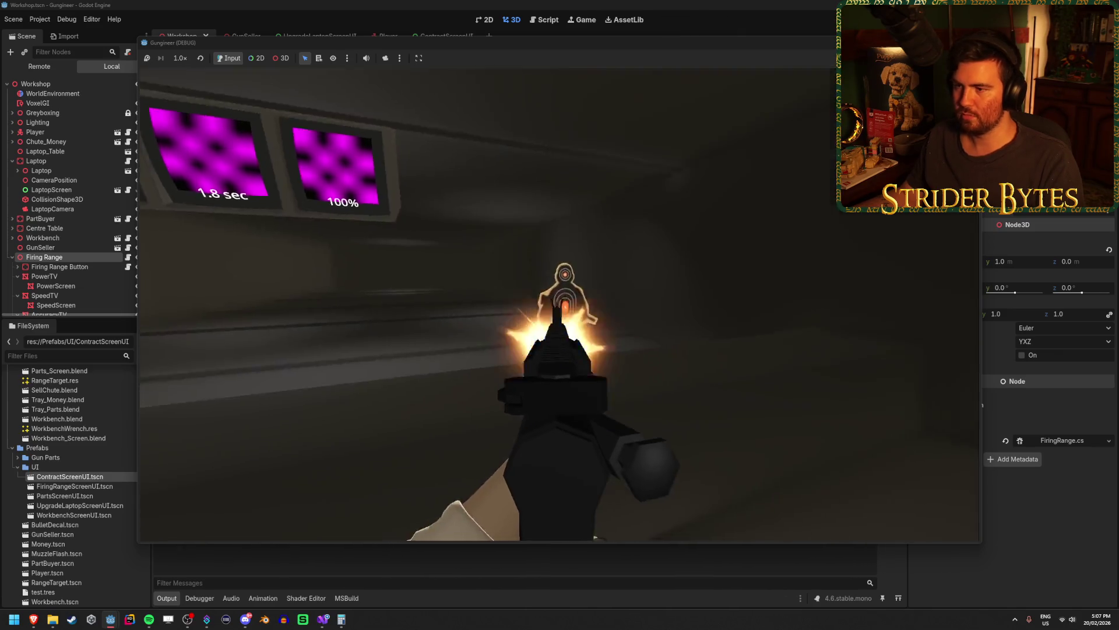
click(560, 304)
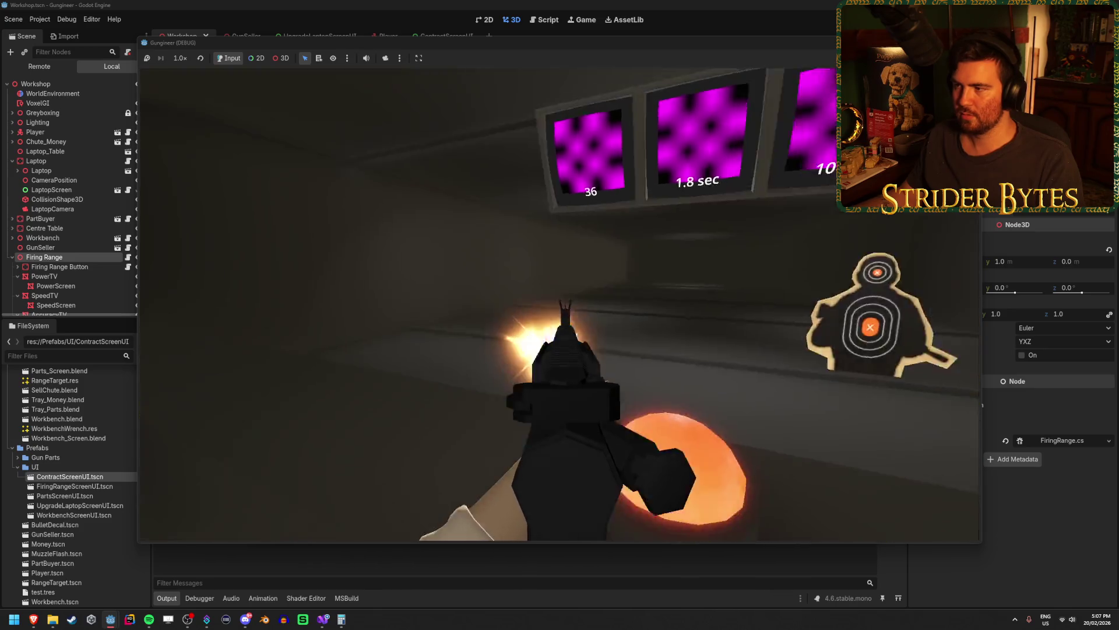
click(560, 304)
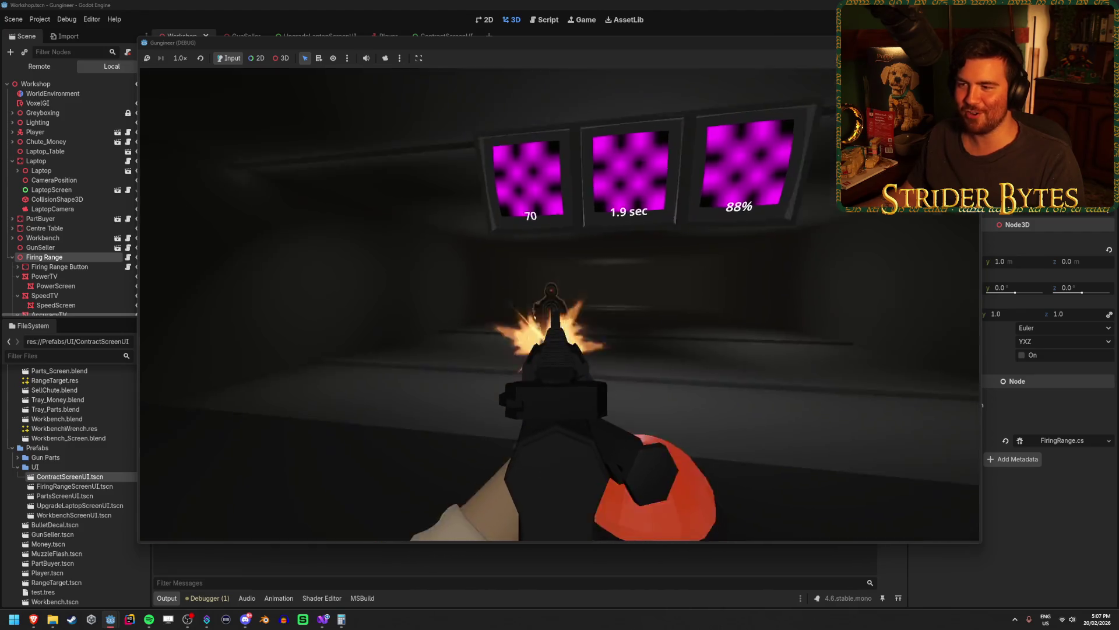
click(560, 304)
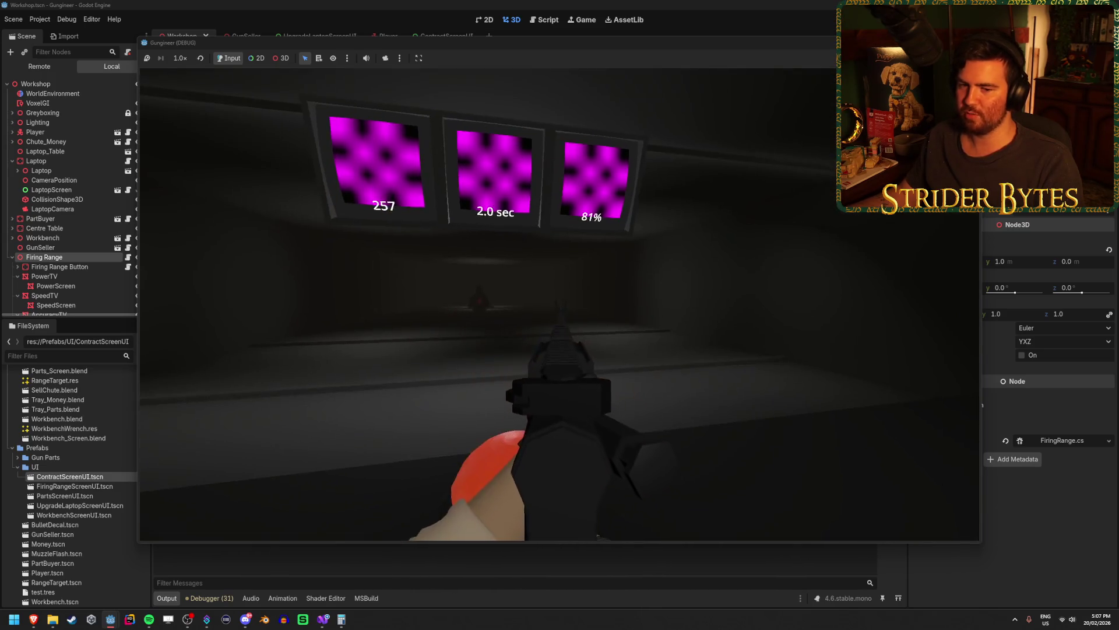
click(560, 304)
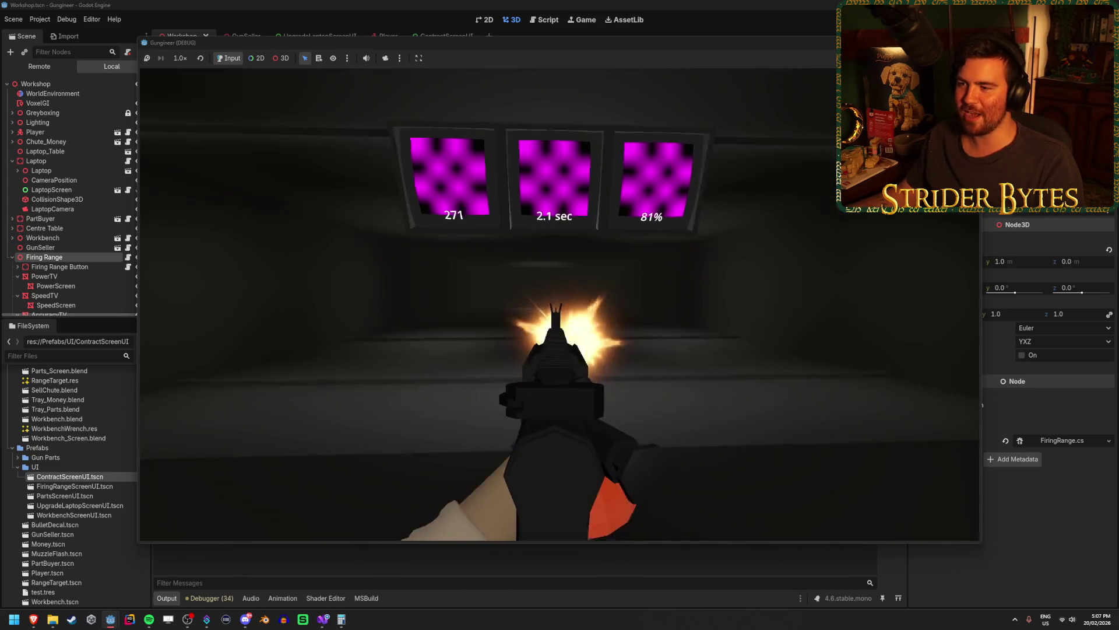
click(560, 304)
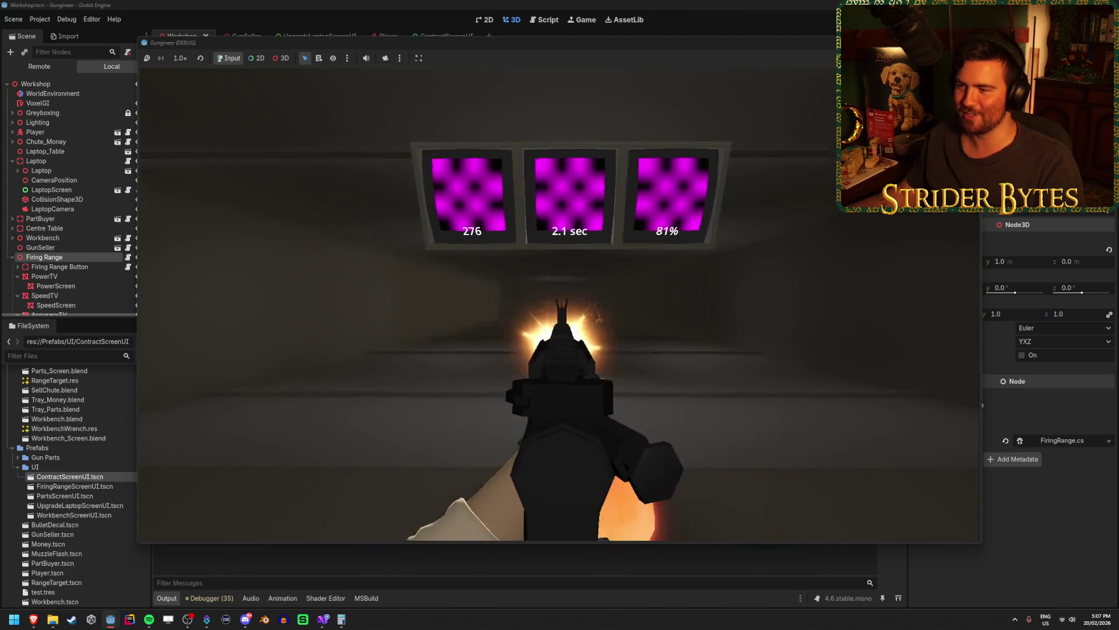
click(559, 304)
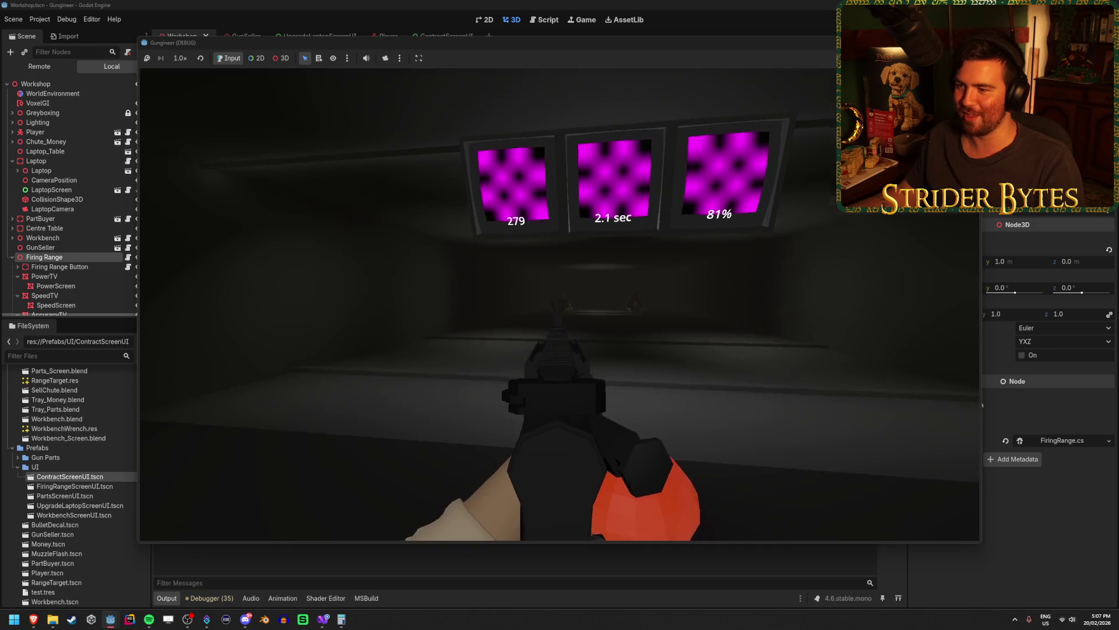
click(560, 304)
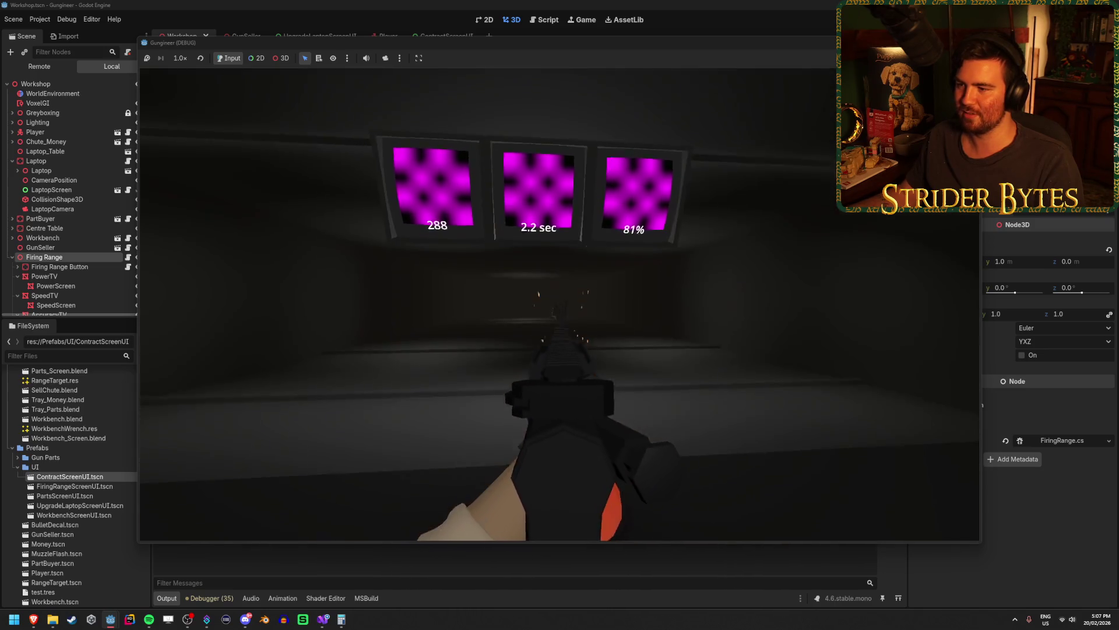
click(560, 304)
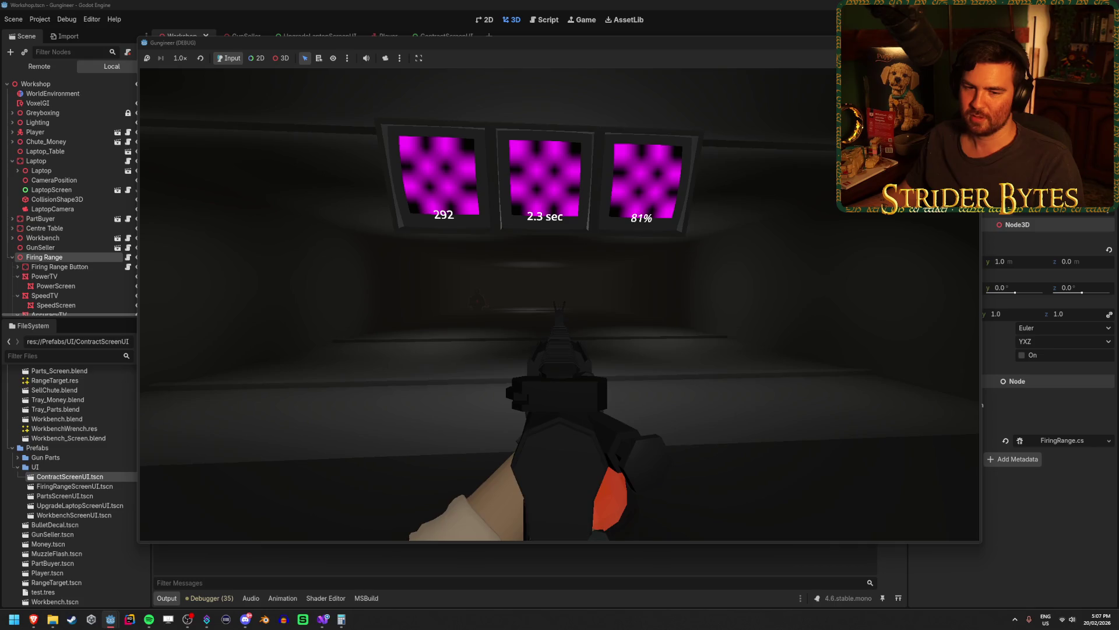
click(560, 305)
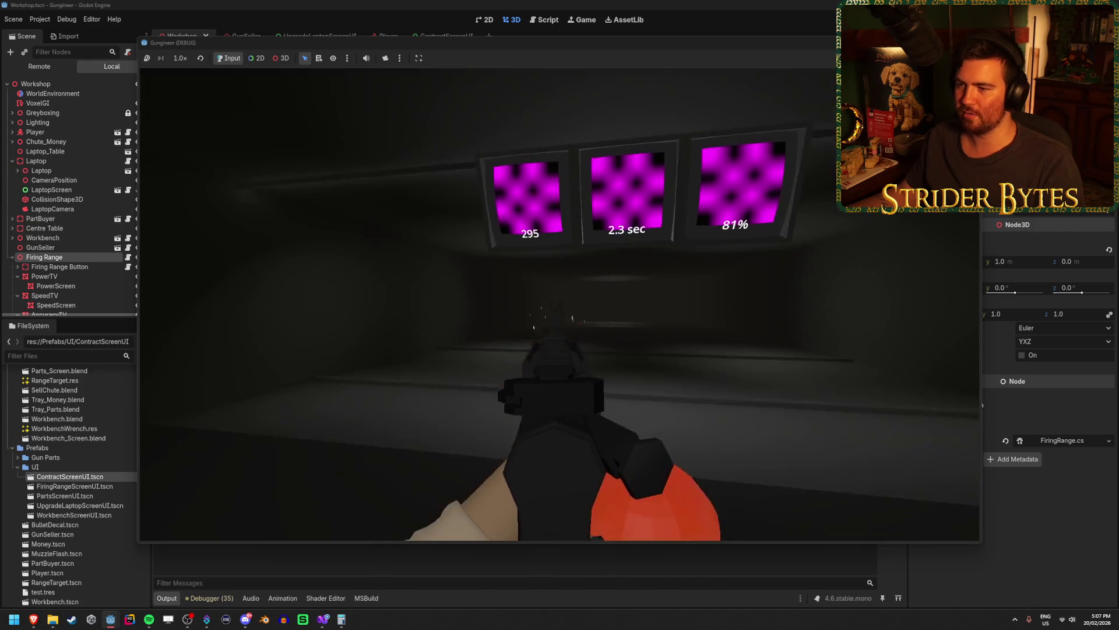
click(560, 304)
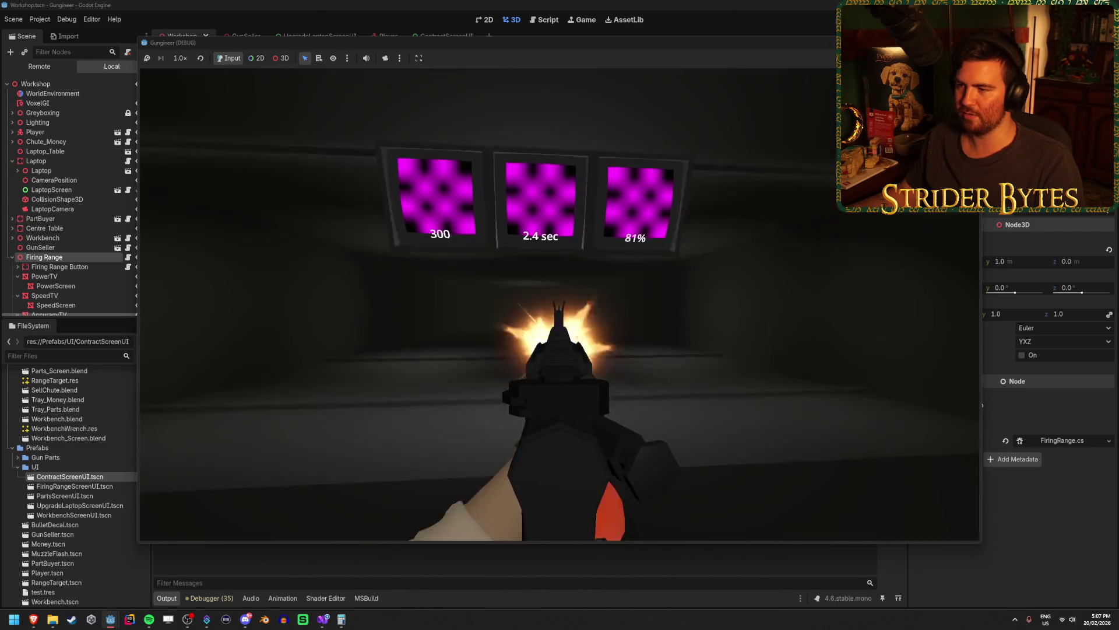
click(559, 304)
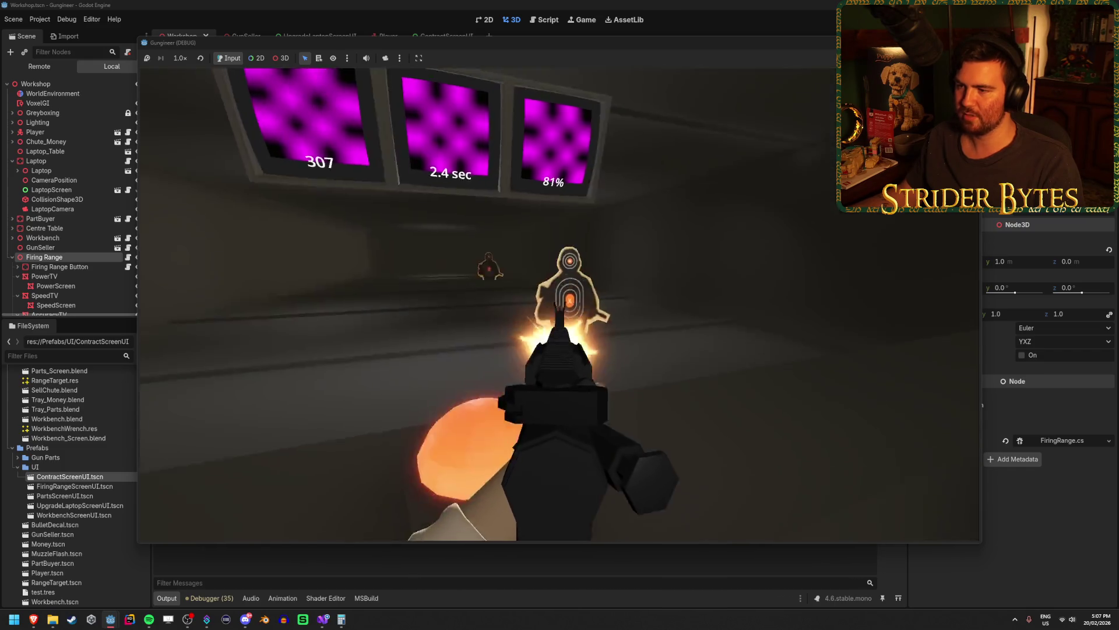
click(560, 304)
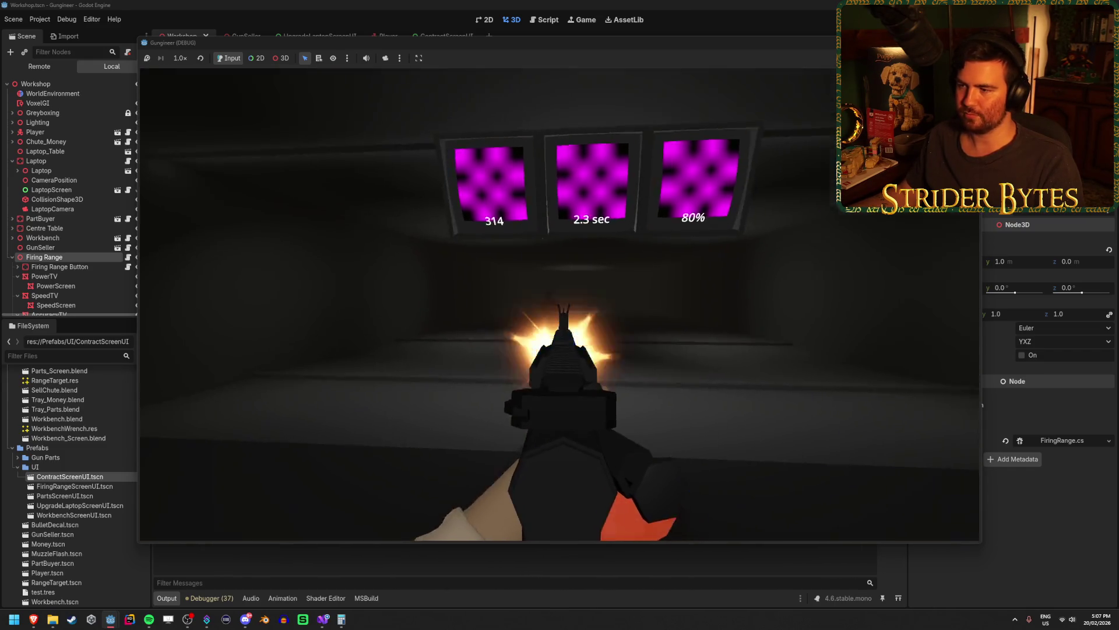
click(560, 304)
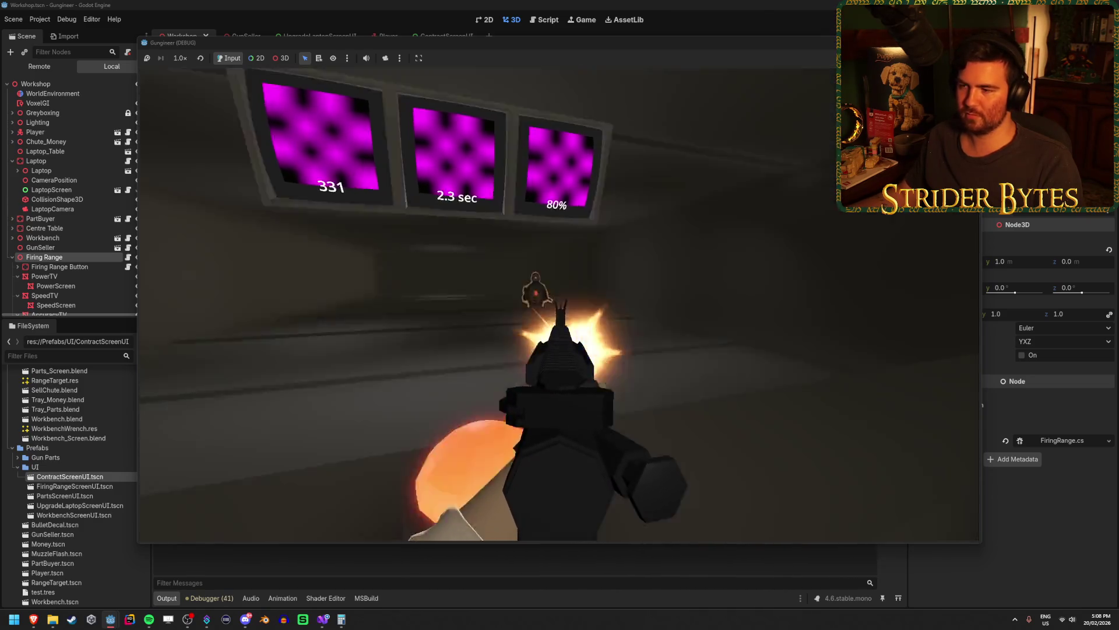
click(559, 305)
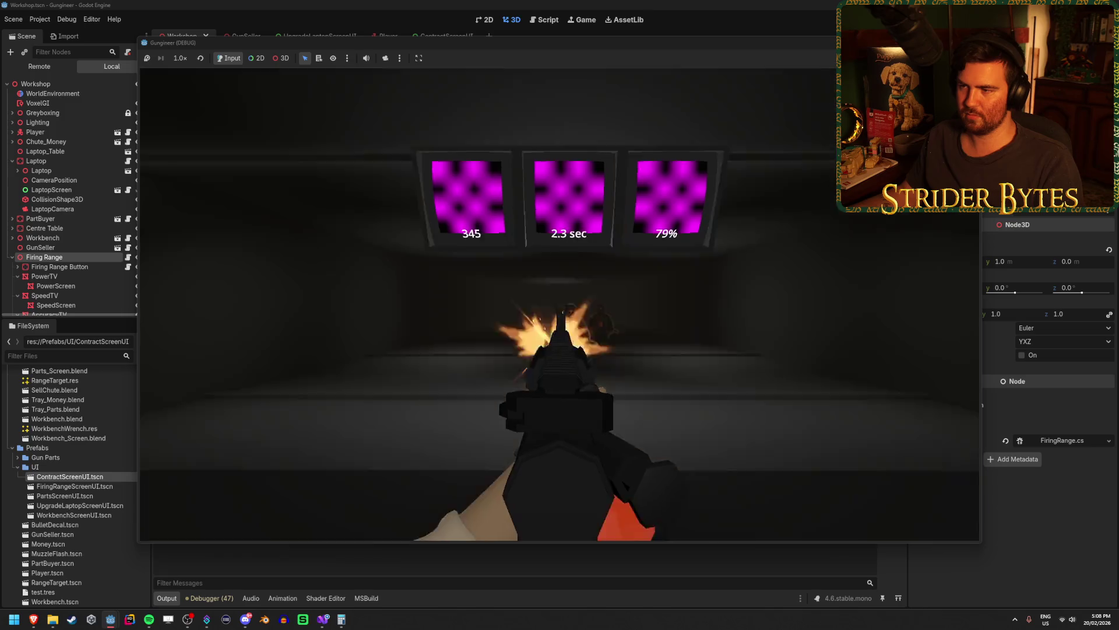
click(559, 304)
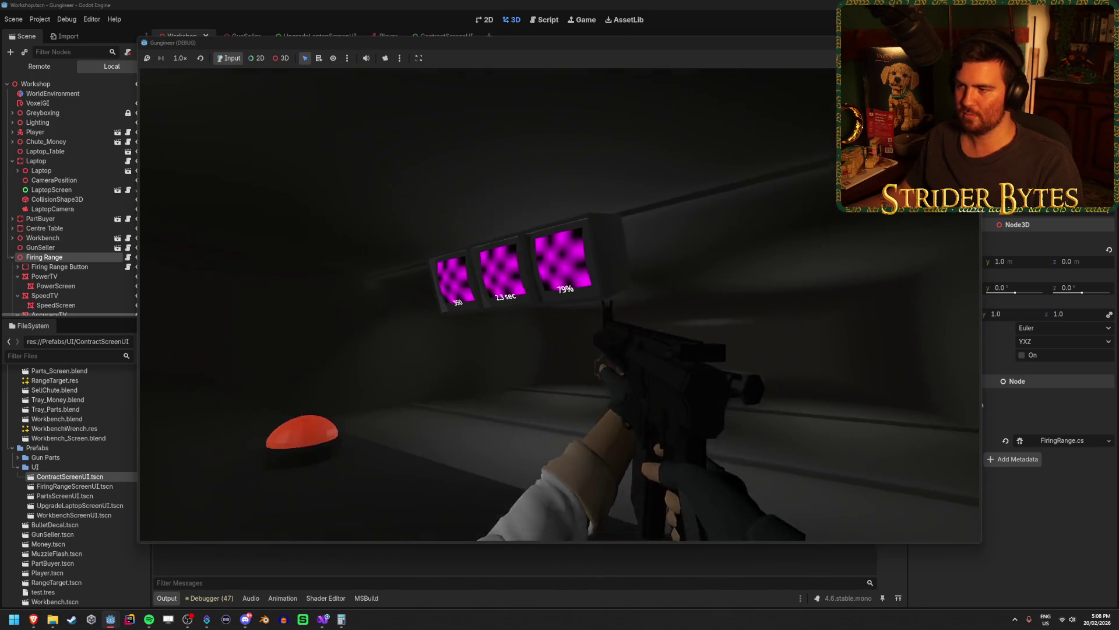
key(r)
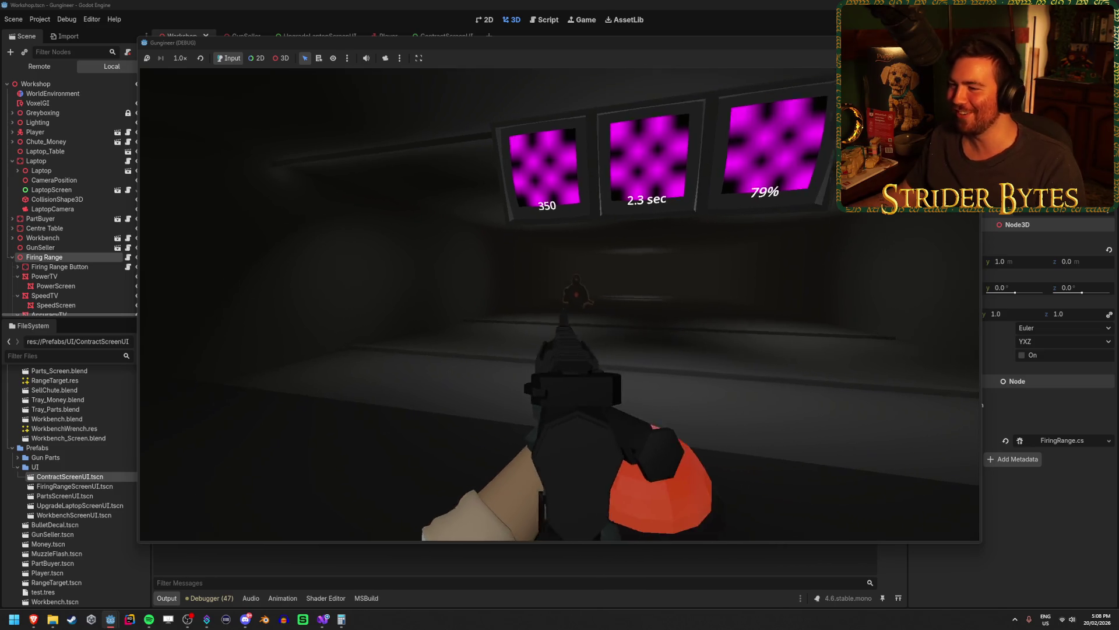
Resume shooting range targets while the damage and accuracy screens update
click(560, 314)
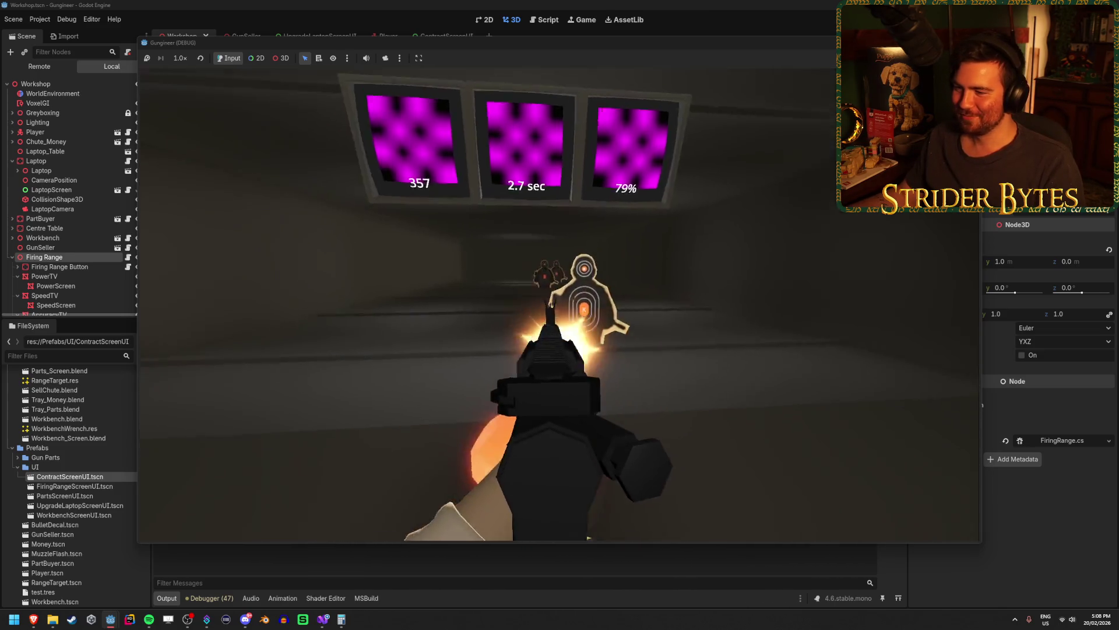
click(560, 315)
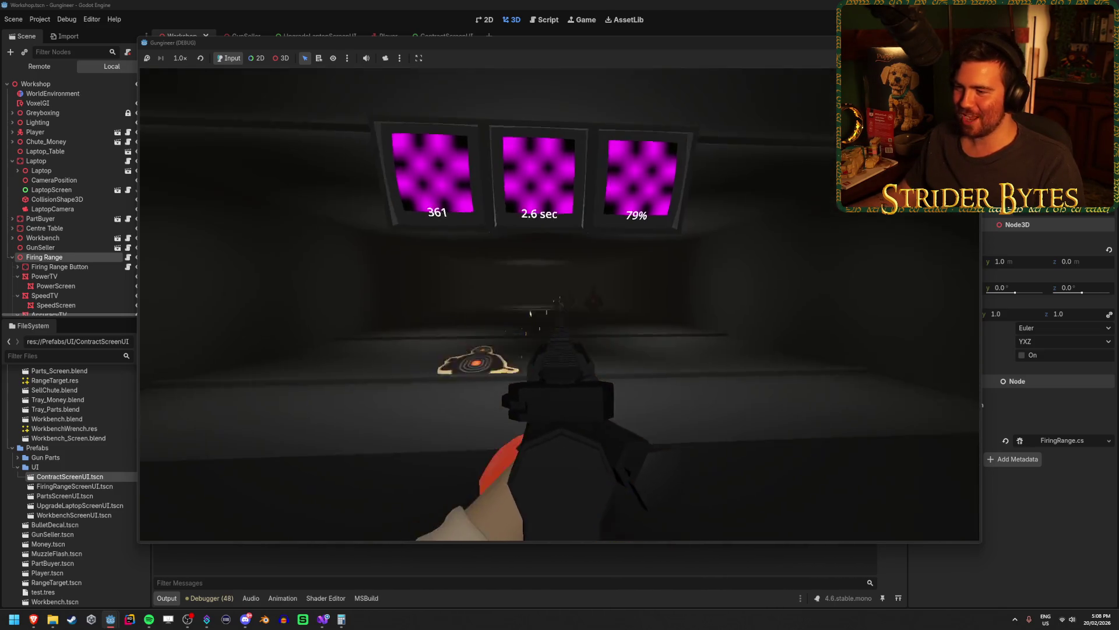
click(560, 315)
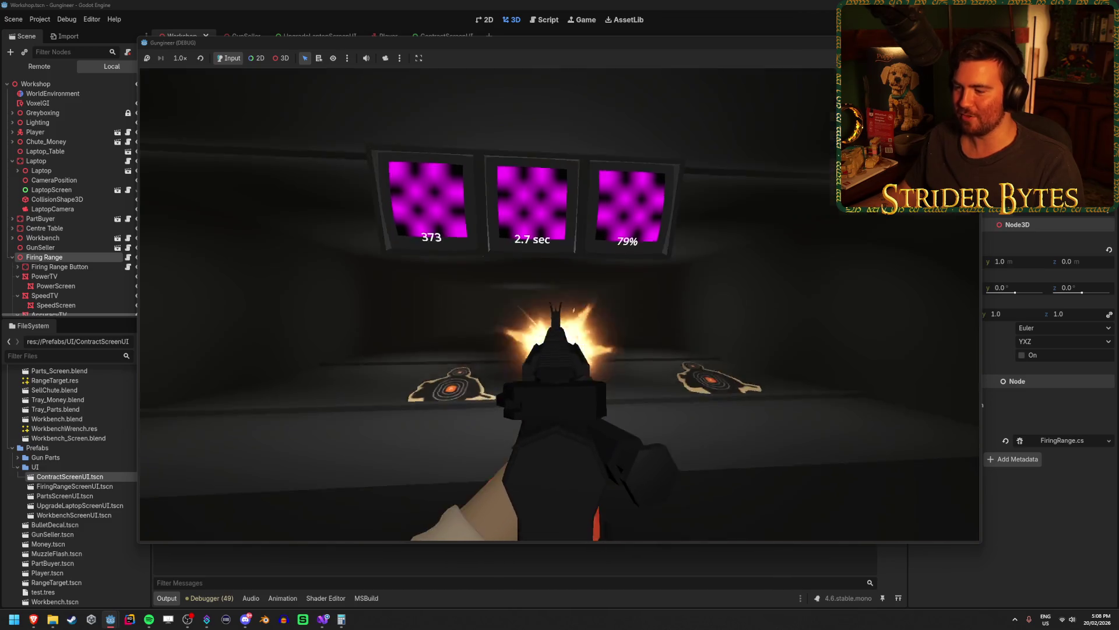
click(560, 315)
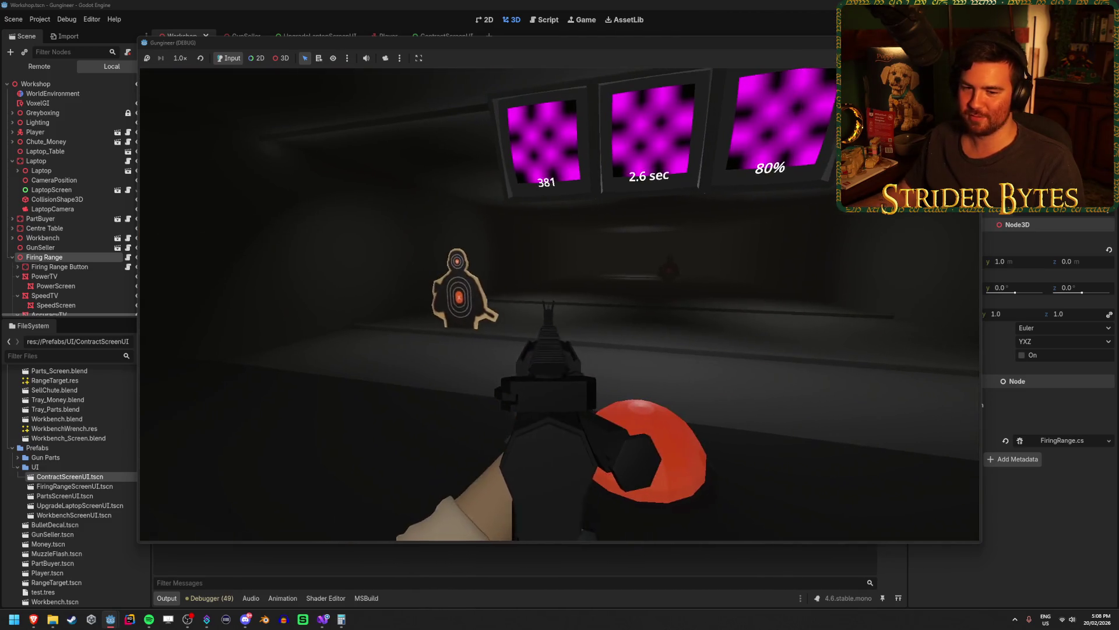
click(560, 315)
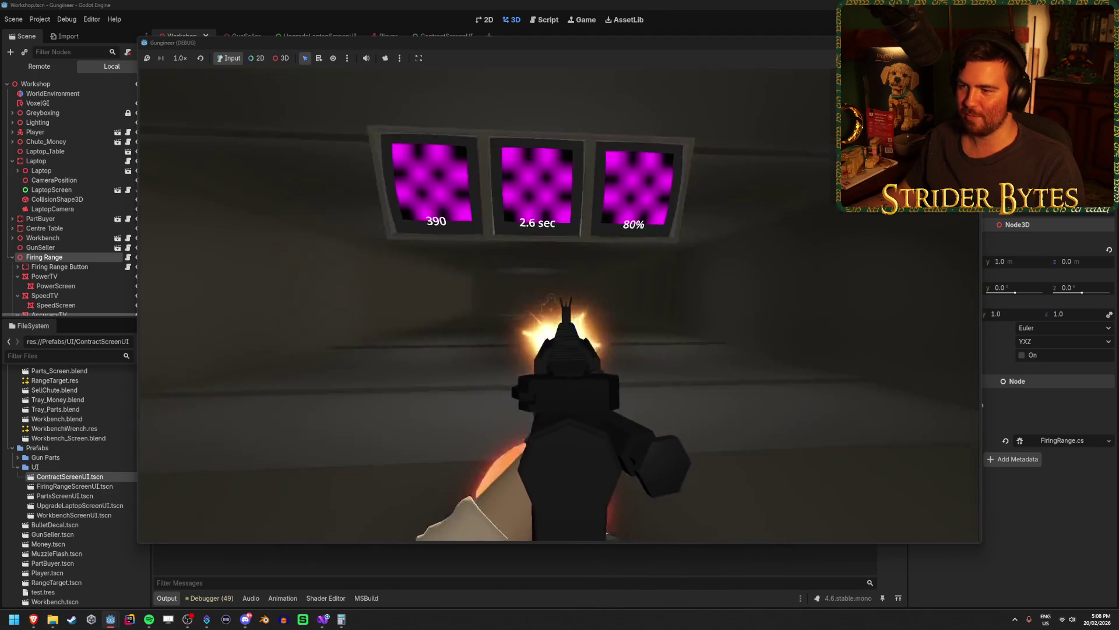
click(560, 314)
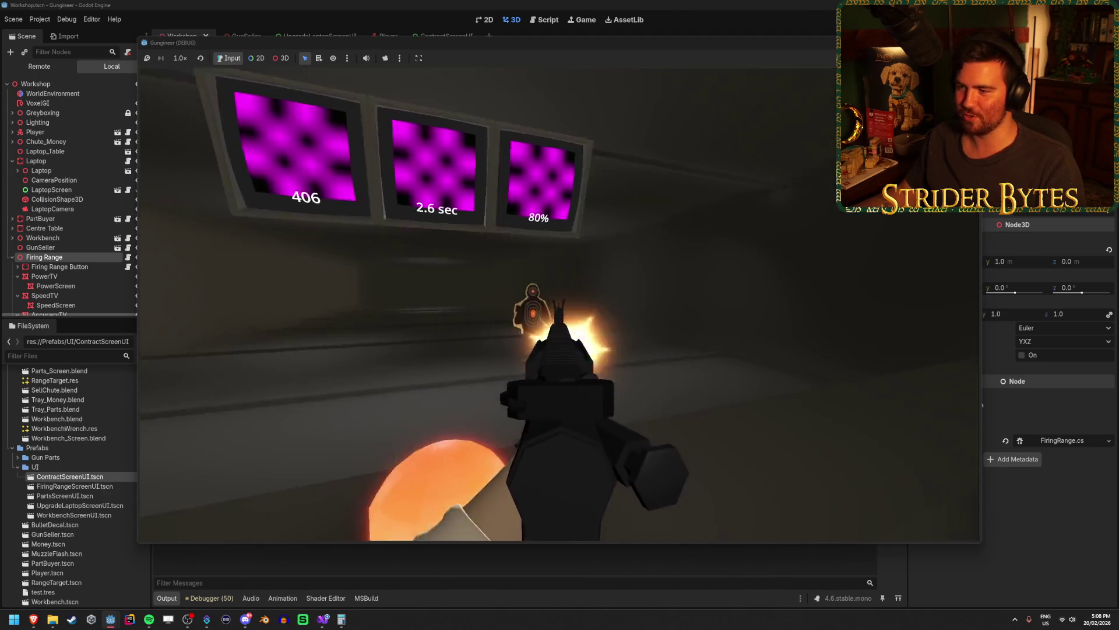
click(560, 315)
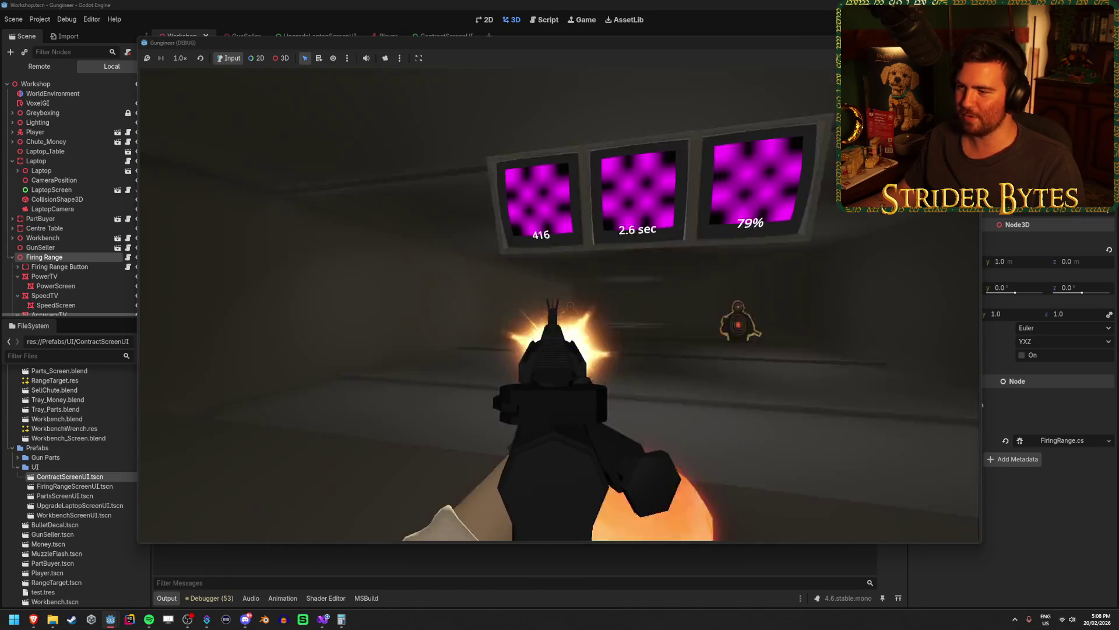
click(559, 315)
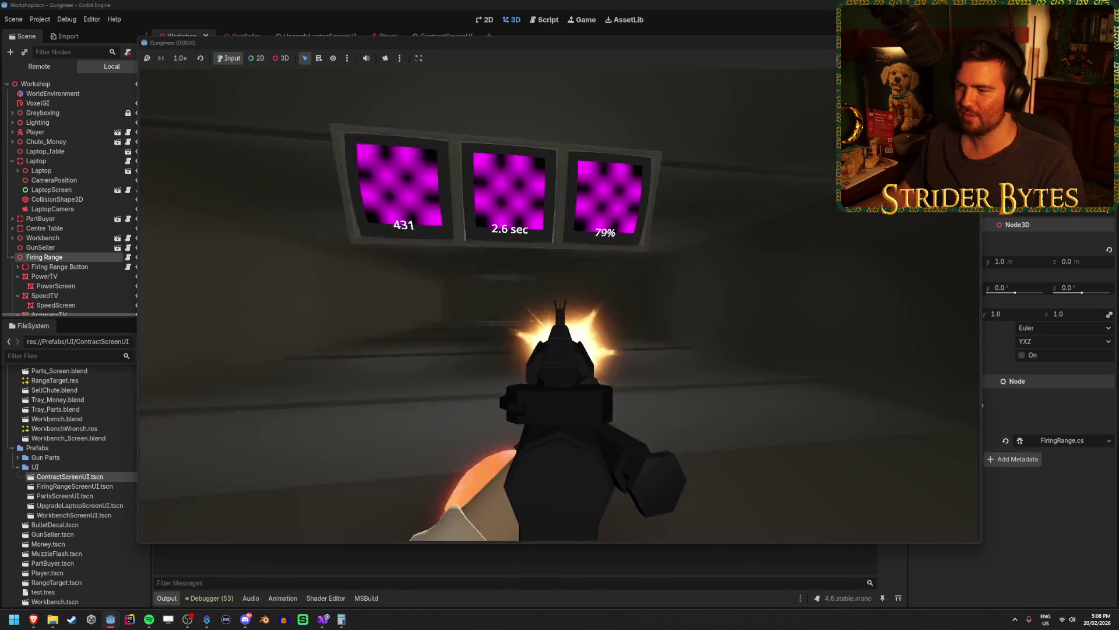
click(560, 315)
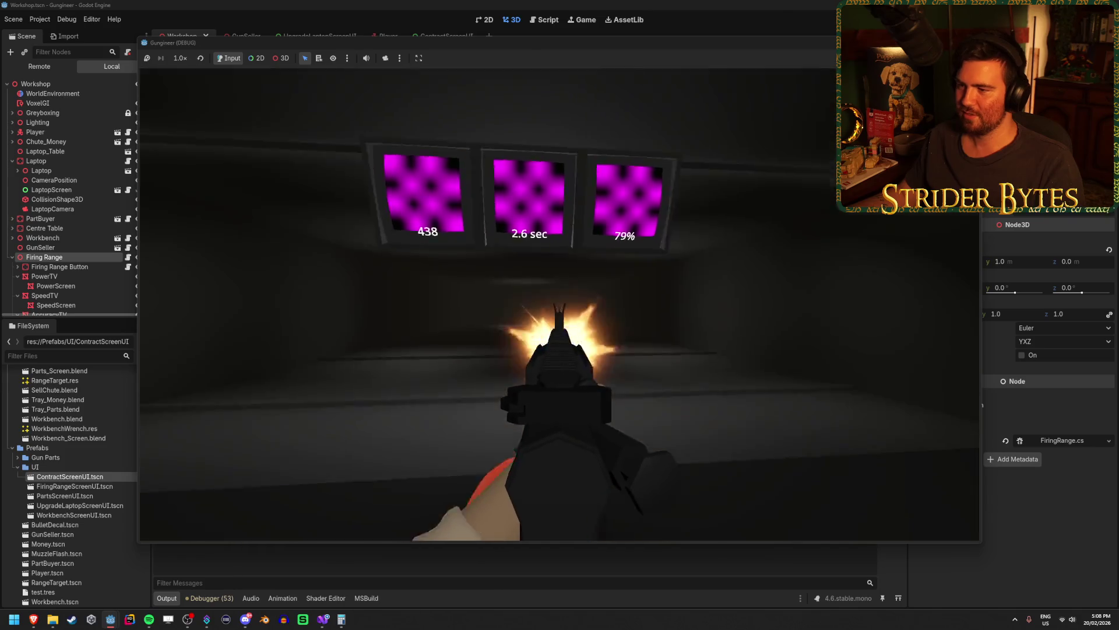
click(560, 315)
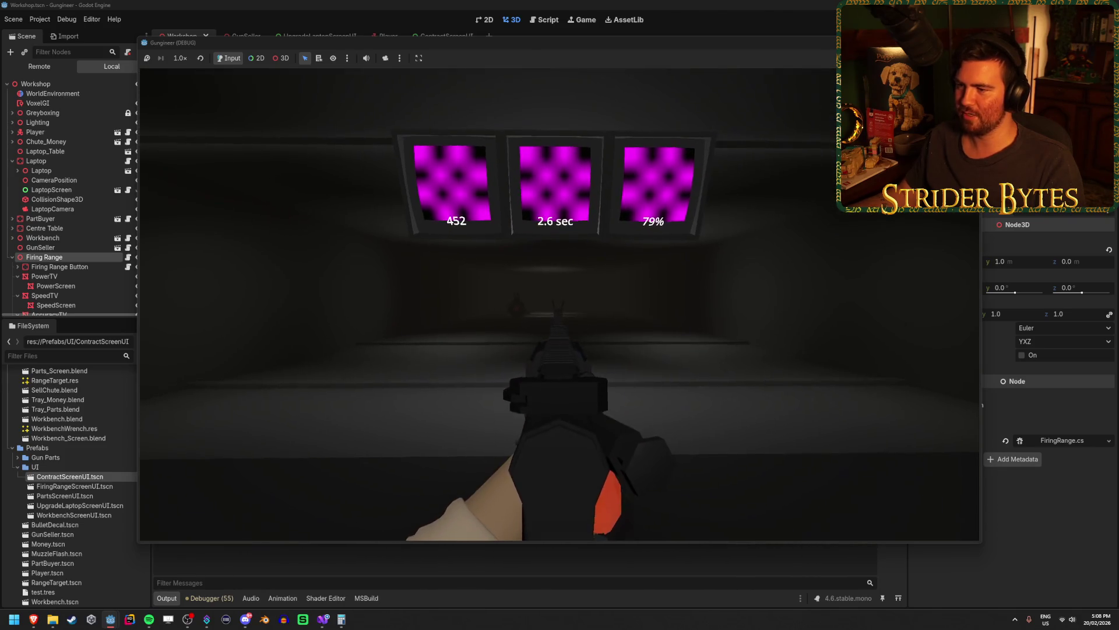
click(560, 314)
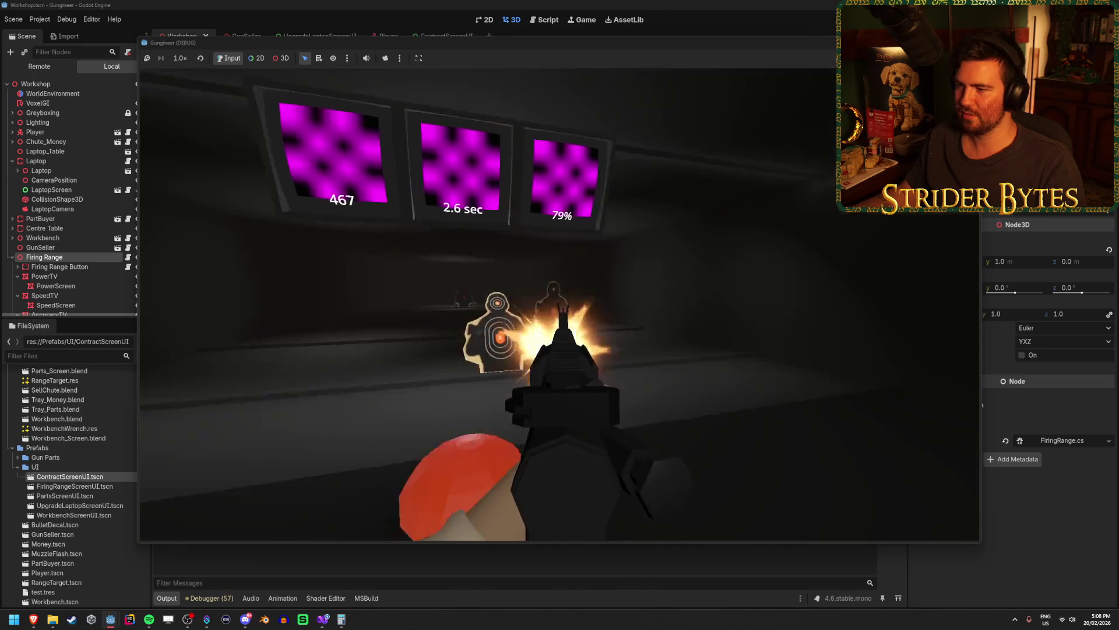
click(560, 315)
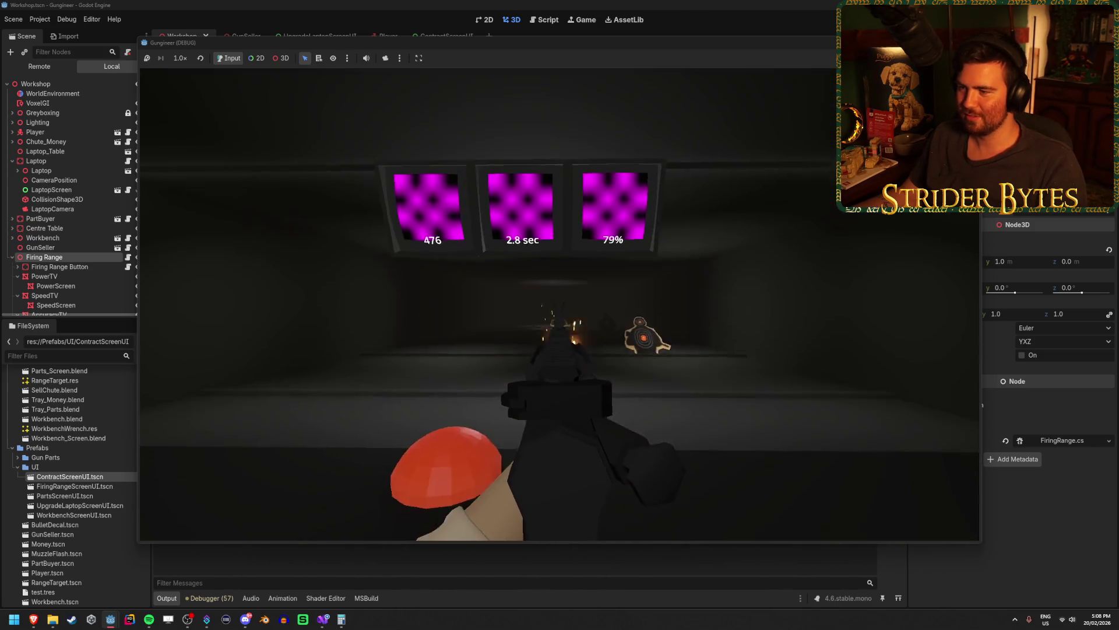
Fire another magazine at the pop-up targets until the screens read 527, 2.7 sec and 77%, then reload
click(560, 305)
click(560, 304)
click(560, 304)
click(560, 304)
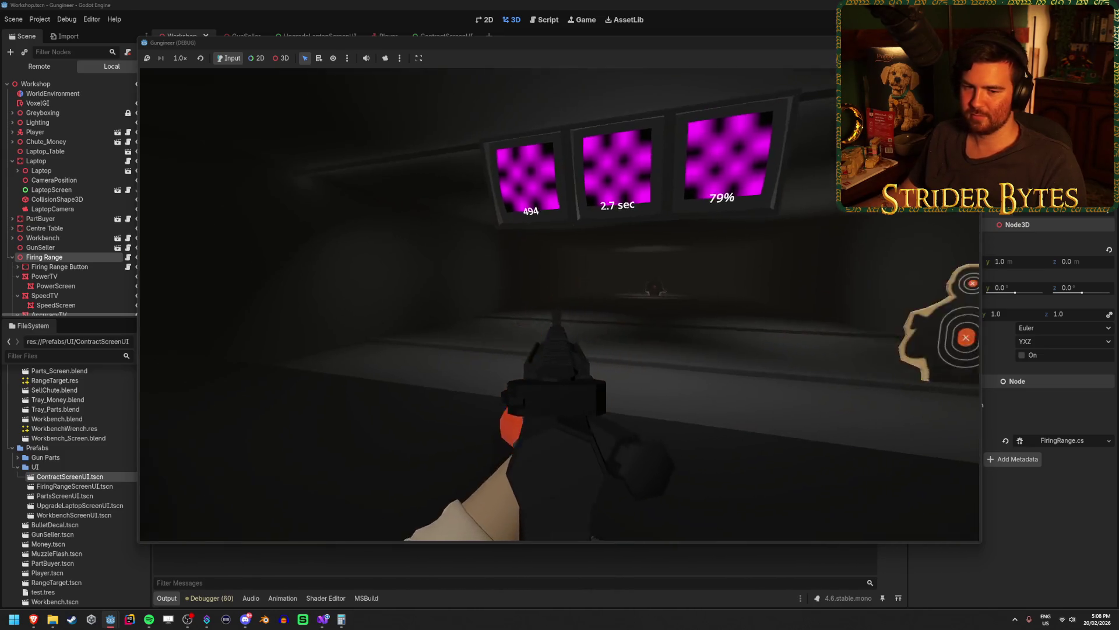
click(560, 305)
click(559, 305)
click(559, 305)
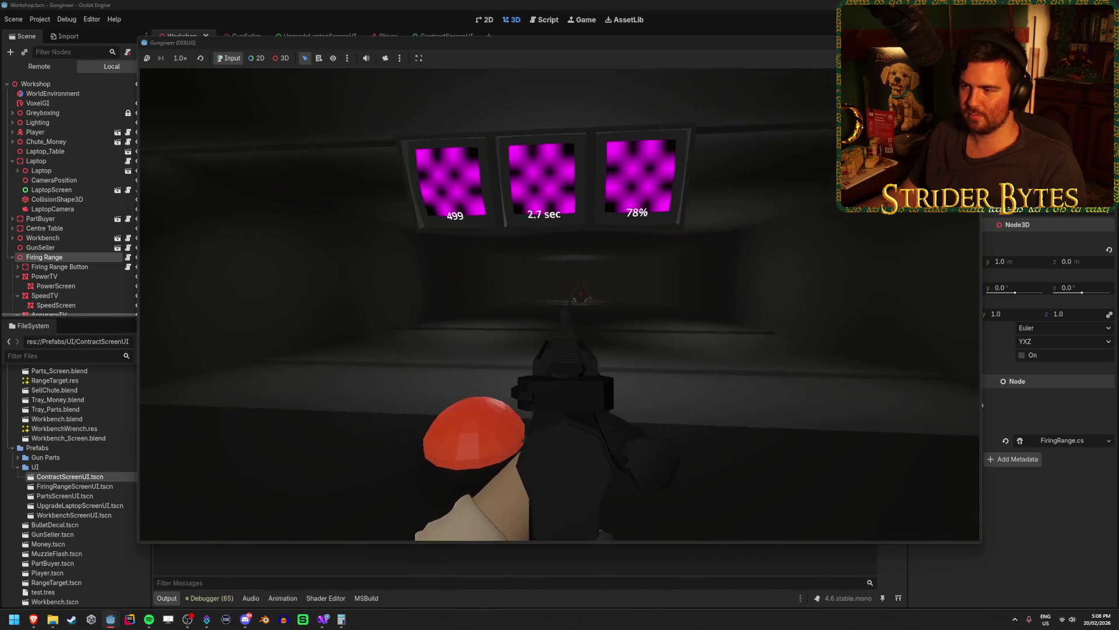
click(560, 304)
click(560, 305)
click(560, 304)
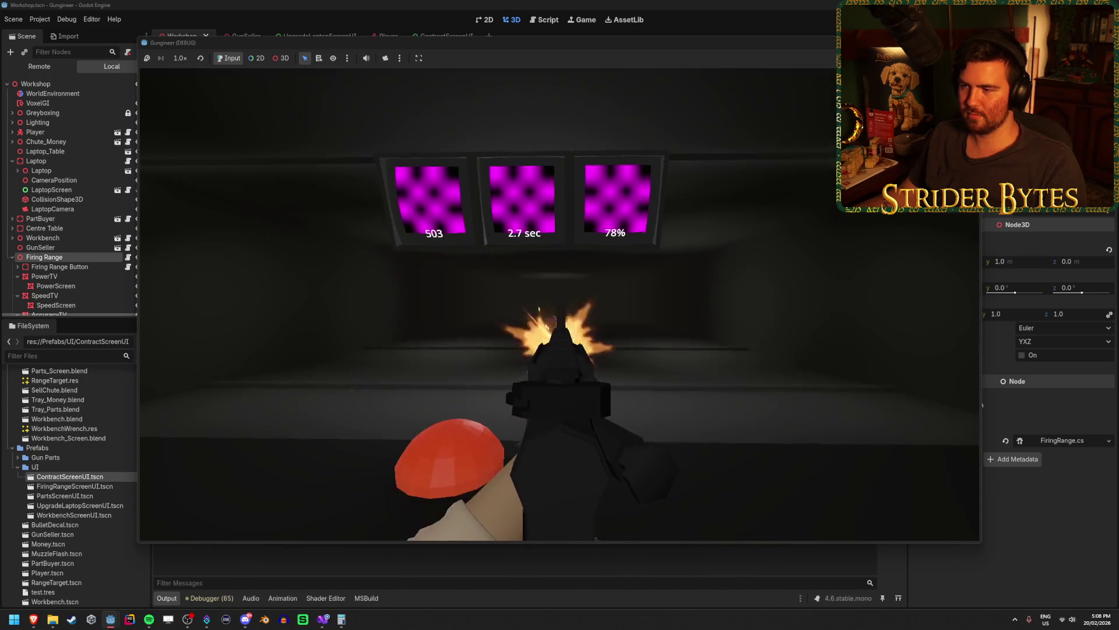
click(560, 304)
click(559, 305)
click(560, 304)
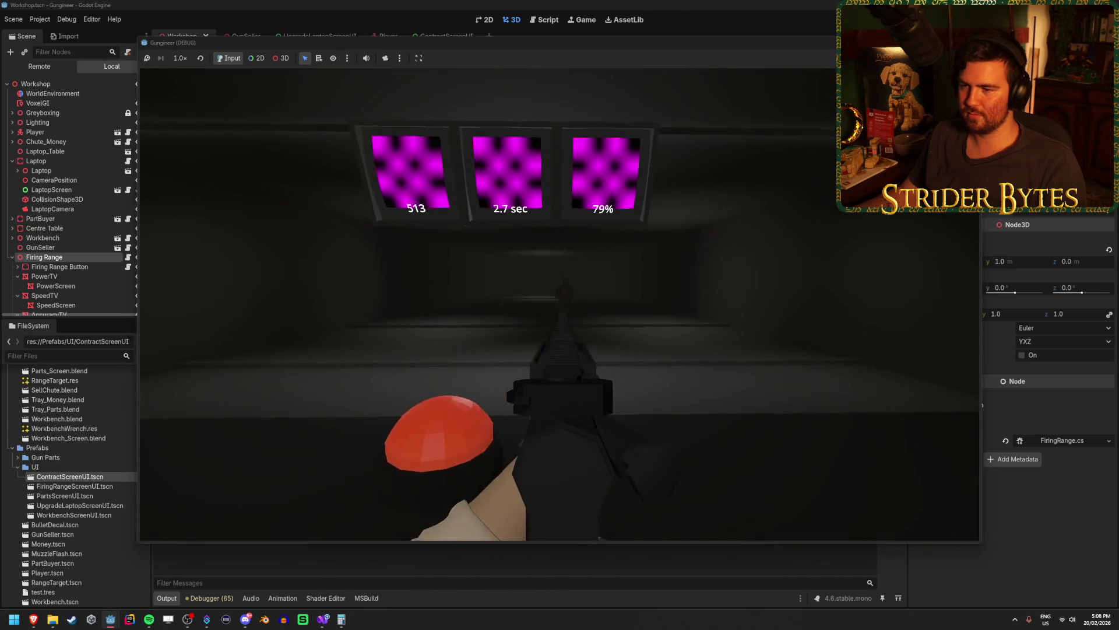
click(560, 305)
click(560, 304)
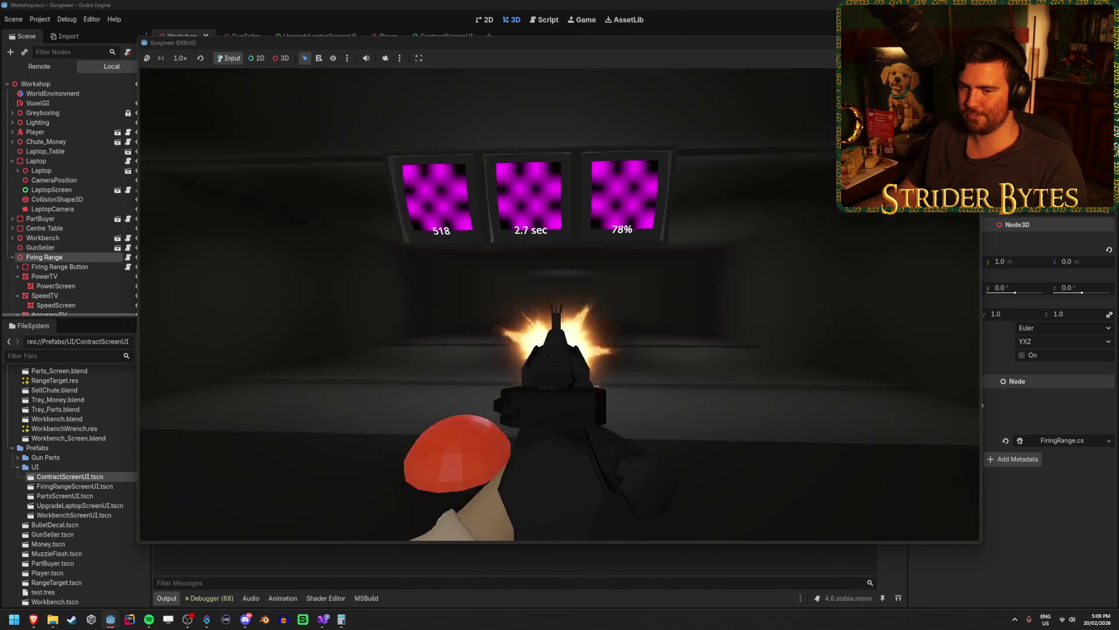
click(560, 304)
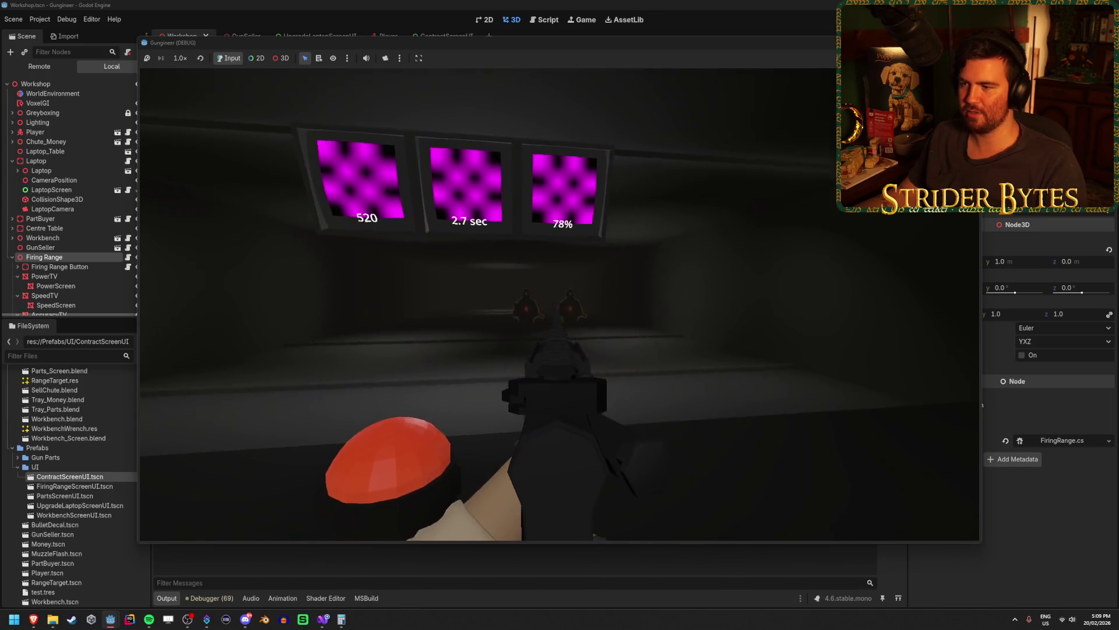
click(559, 304)
click(559, 305)
key(r)
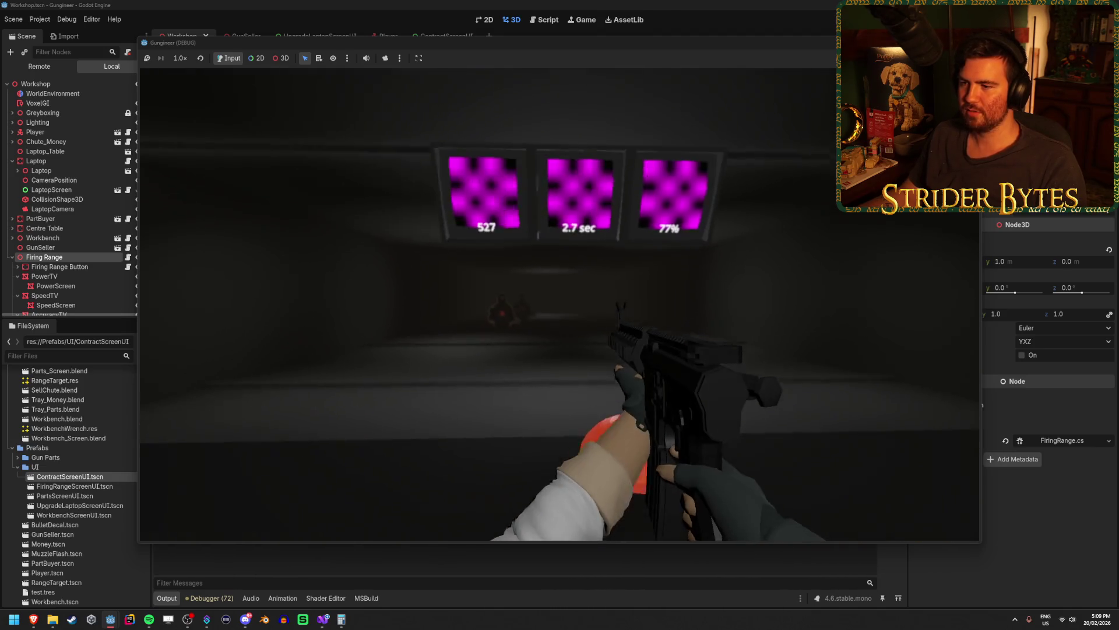
Aim down sights and fire at the near and distant range targets
right_click(560, 304)
click(560, 304)
click(560, 304)
click(560, 304)
click(559, 305)
click(559, 304)
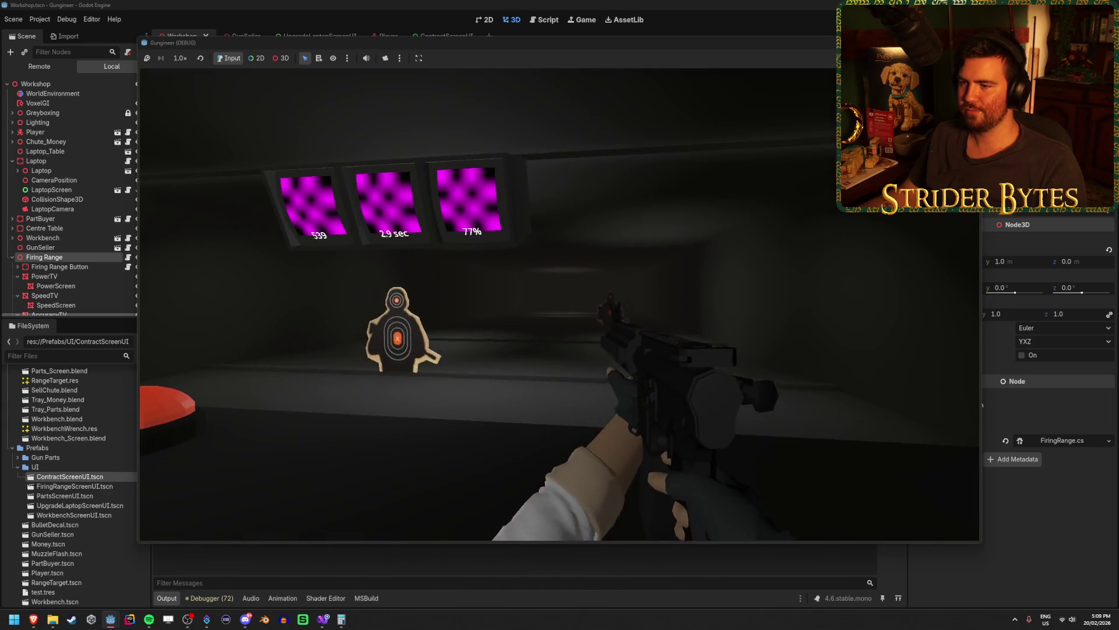
click(560, 304)
click(560, 304)
right_click(560, 304)
click(559, 304)
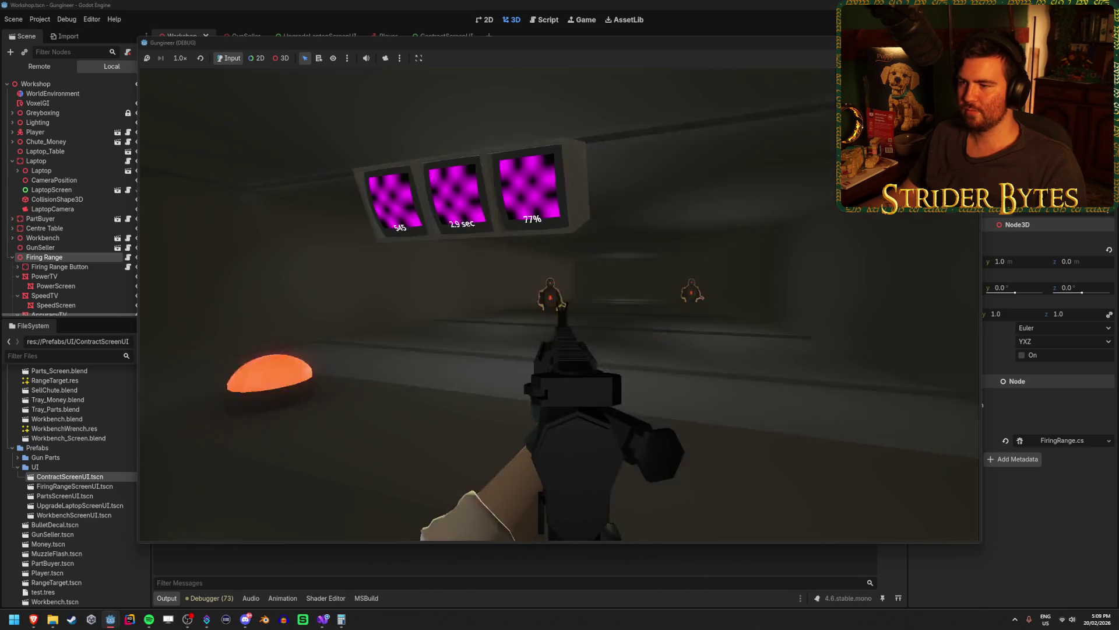
click(560, 304)
click(560, 305)
click(560, 304)
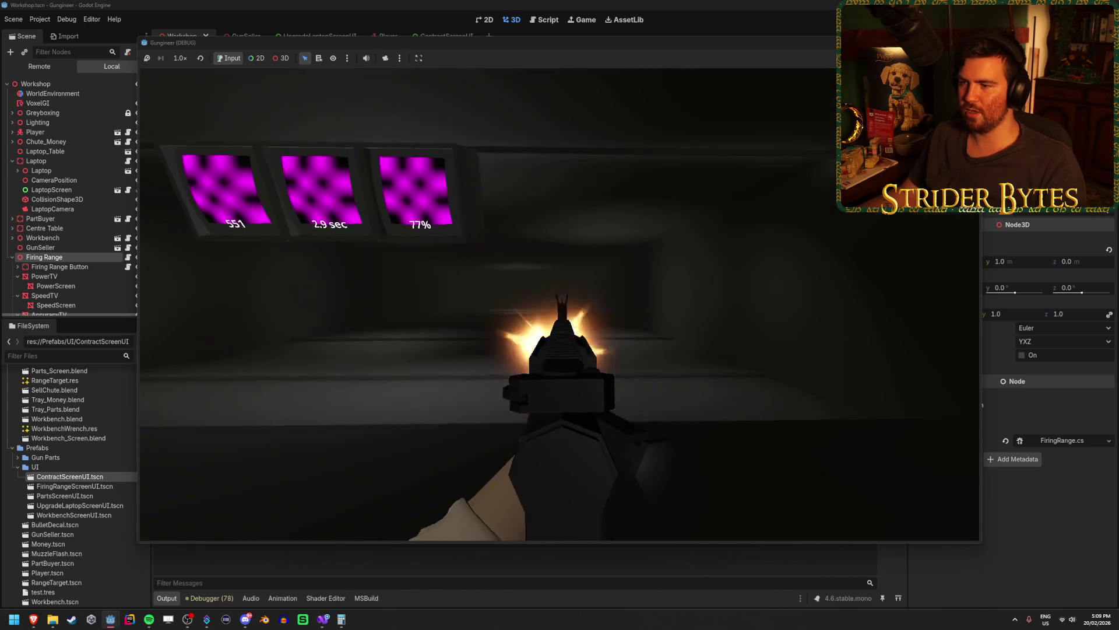
click(560, 304)
right_click(560, 304)
Fire from the hip at the right-hand targets to check the speed reading
click(560, 304)
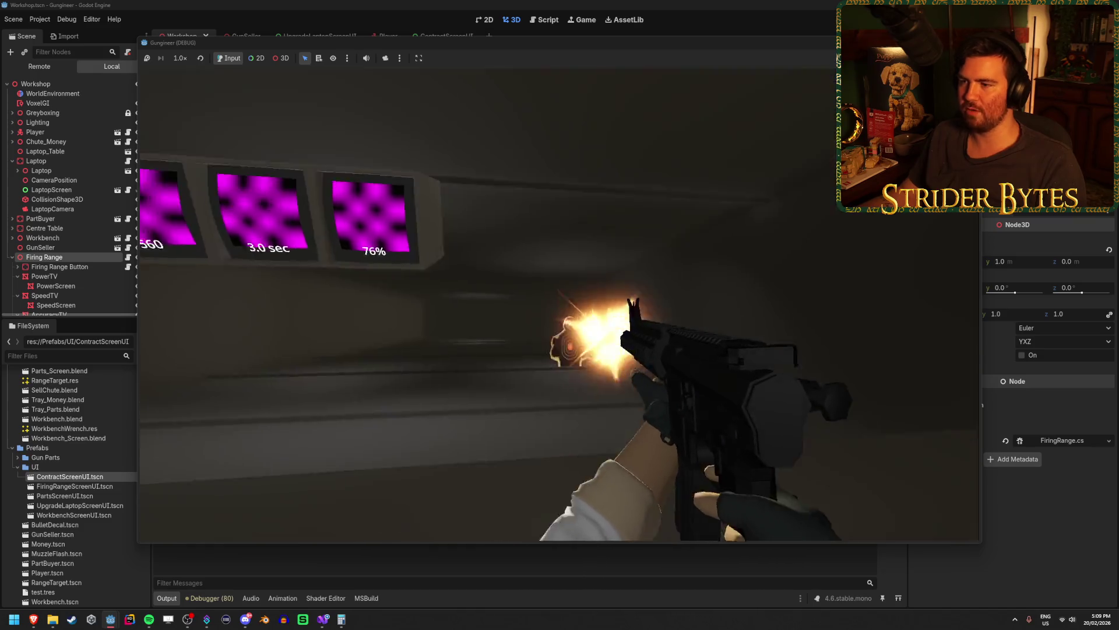
click(559, 305)
click(559, 304)
click(560, 304)
click(560, 304)
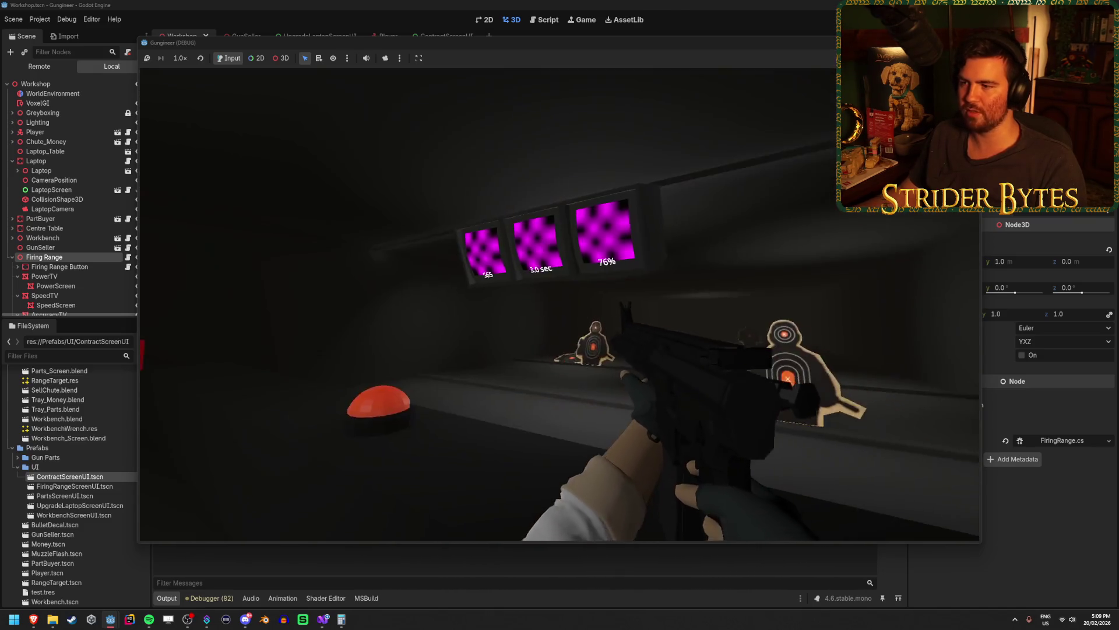
click(560, 304)
click(559, 304)
click(559, 304)
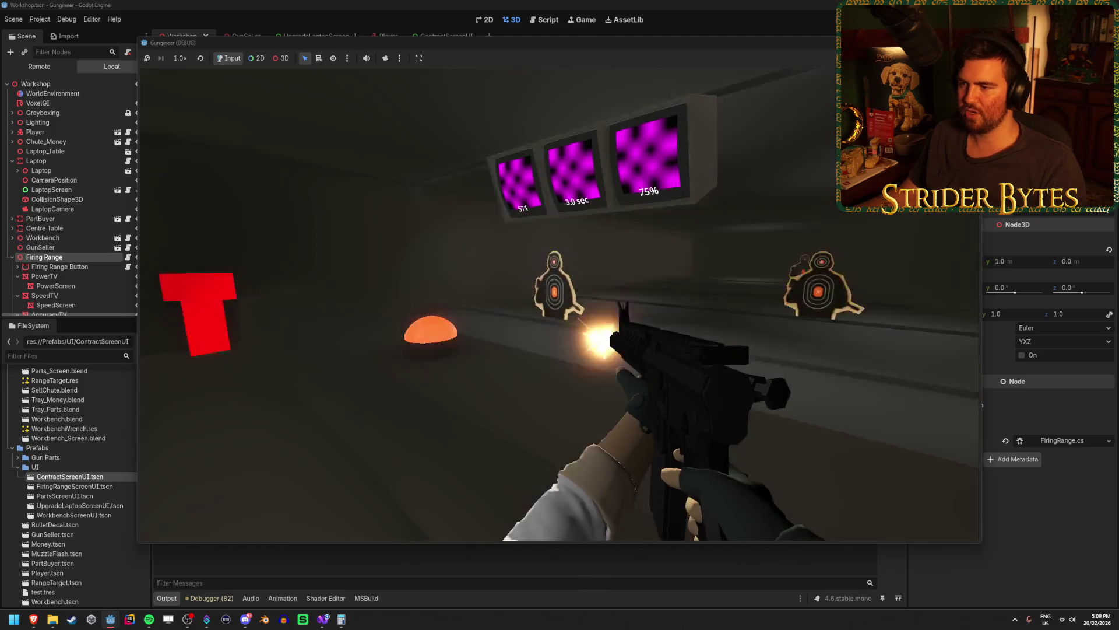
click(559, 305)
click(559, 305)
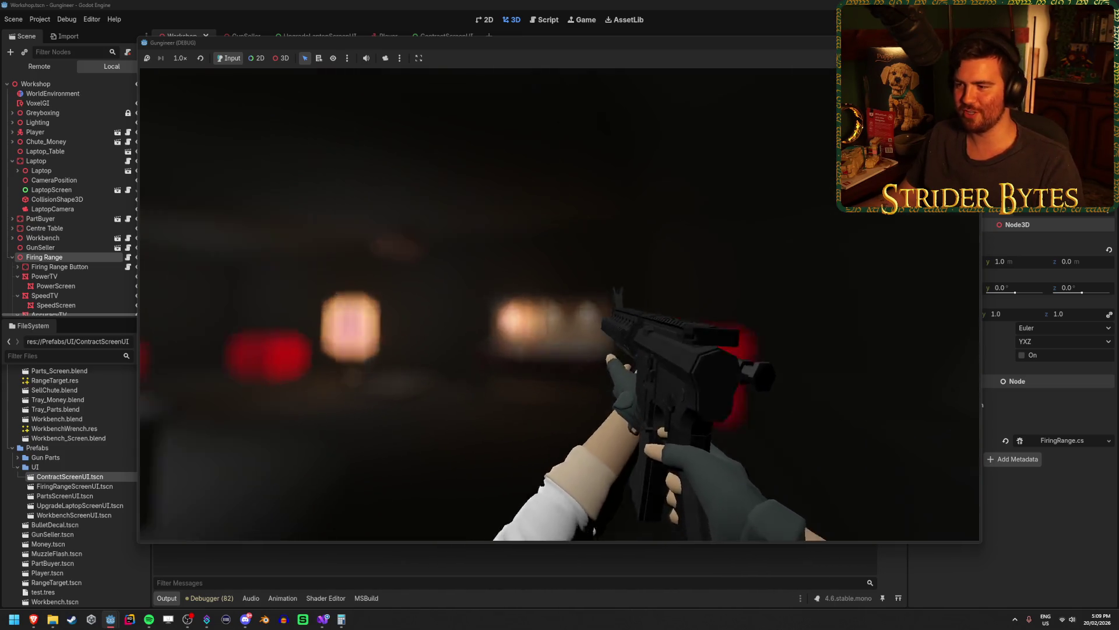
Reload several times and stop the game with F8, stats reading 514, 2.9 sec and 75%
key(r)
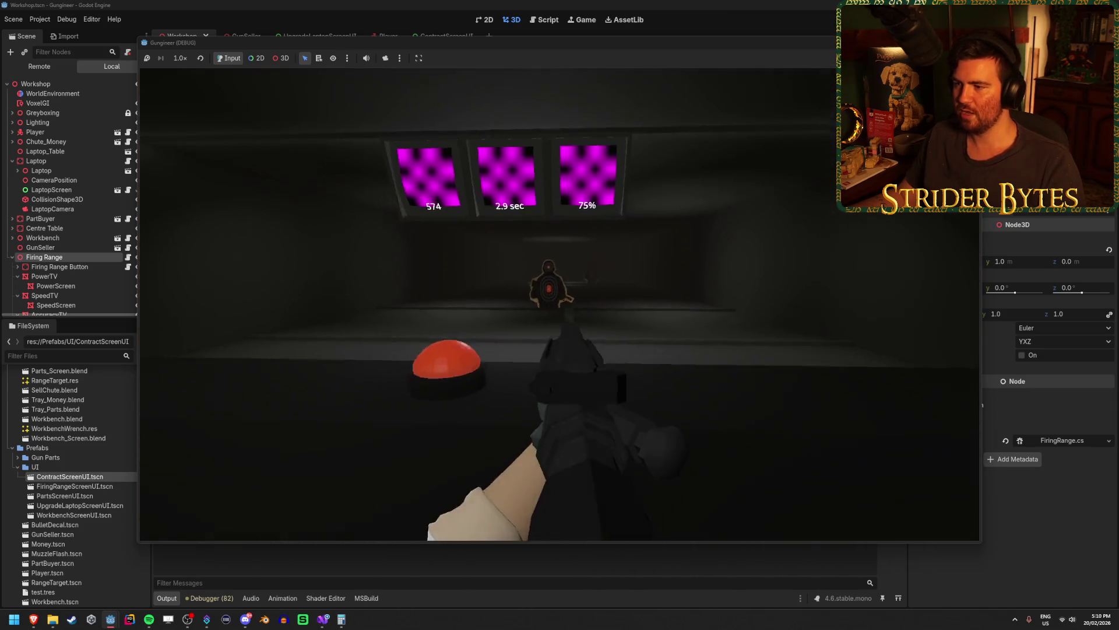
key(r)
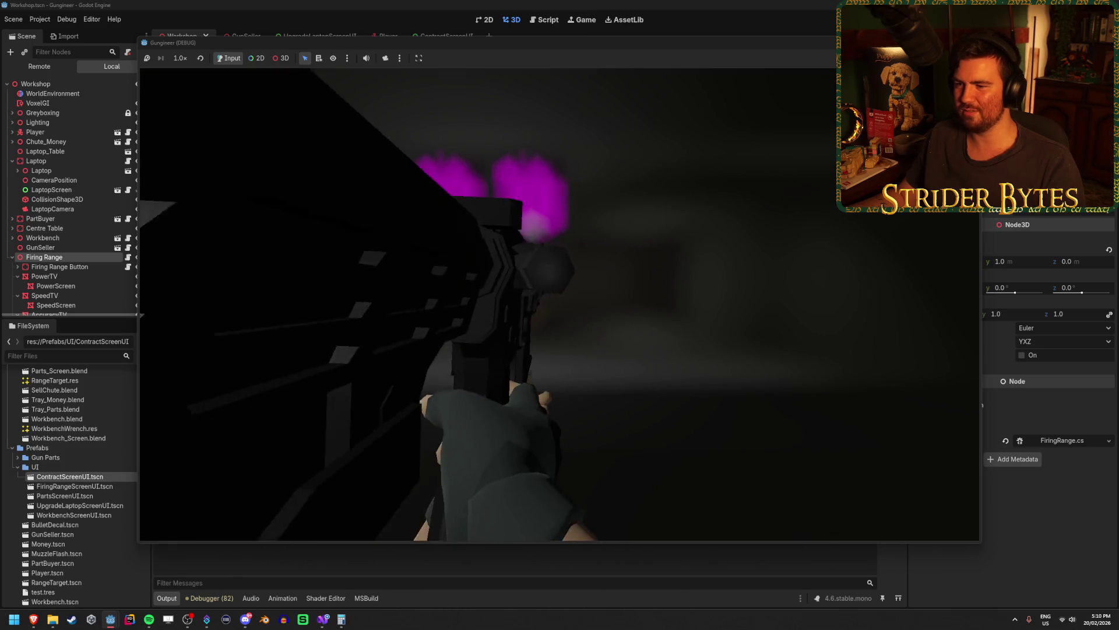
key(r)
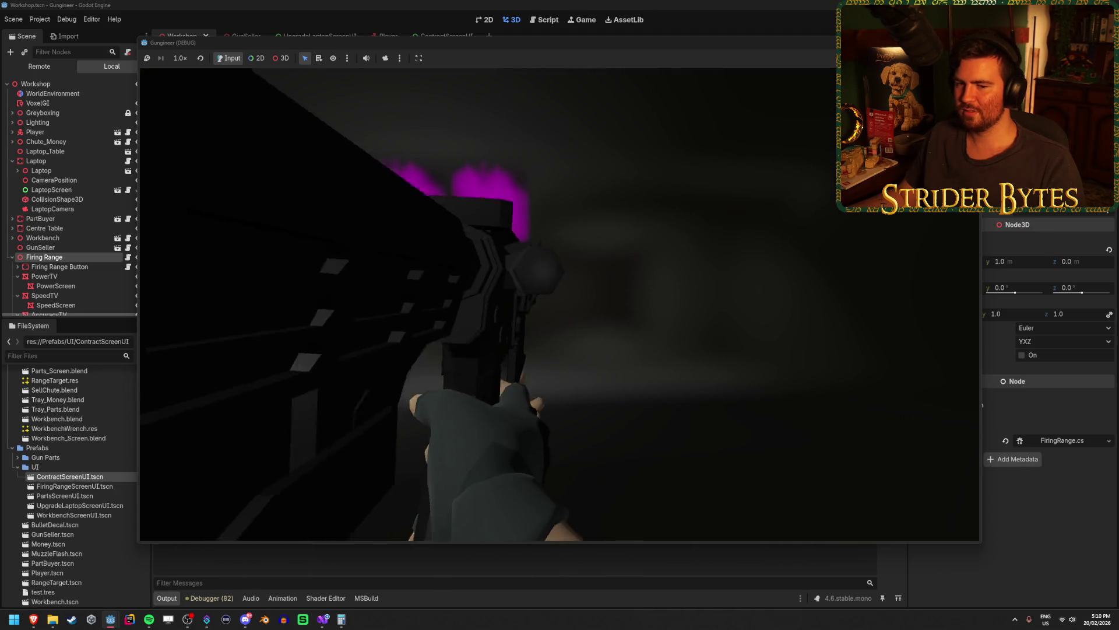
key(r)
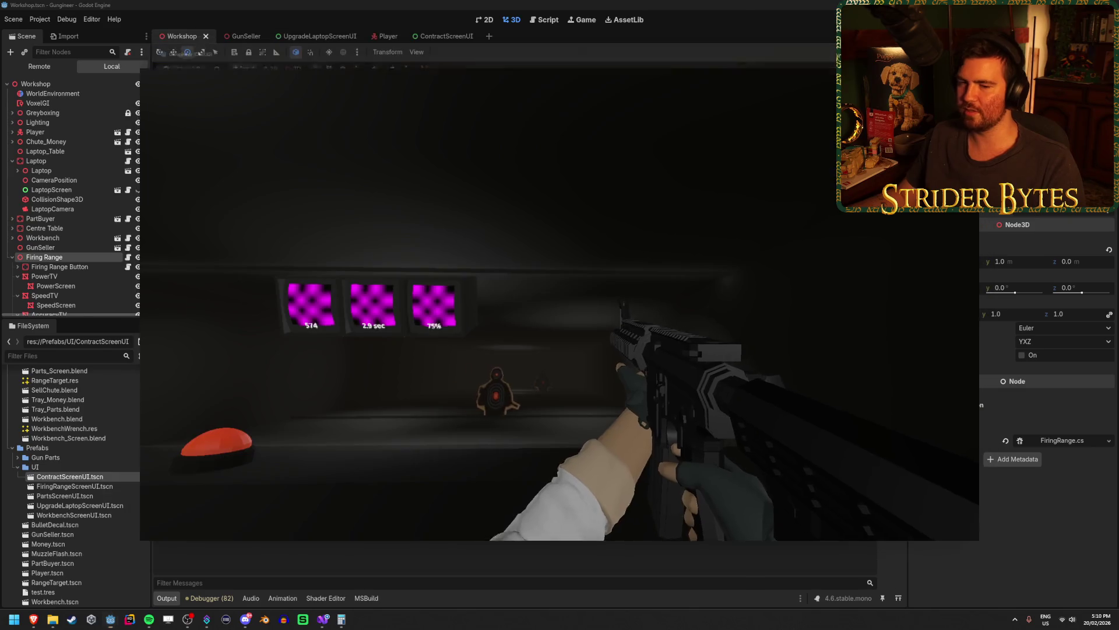
key(F8)
Fly the editor viewport over to the firing range and save the Workshop scene with Ctrl+S
mouse_move(386, 257)
mouse_down()
mouse_move(373, 250)
mouse_move(455, 260)
mouse_move(378, 268)
mouse_up()
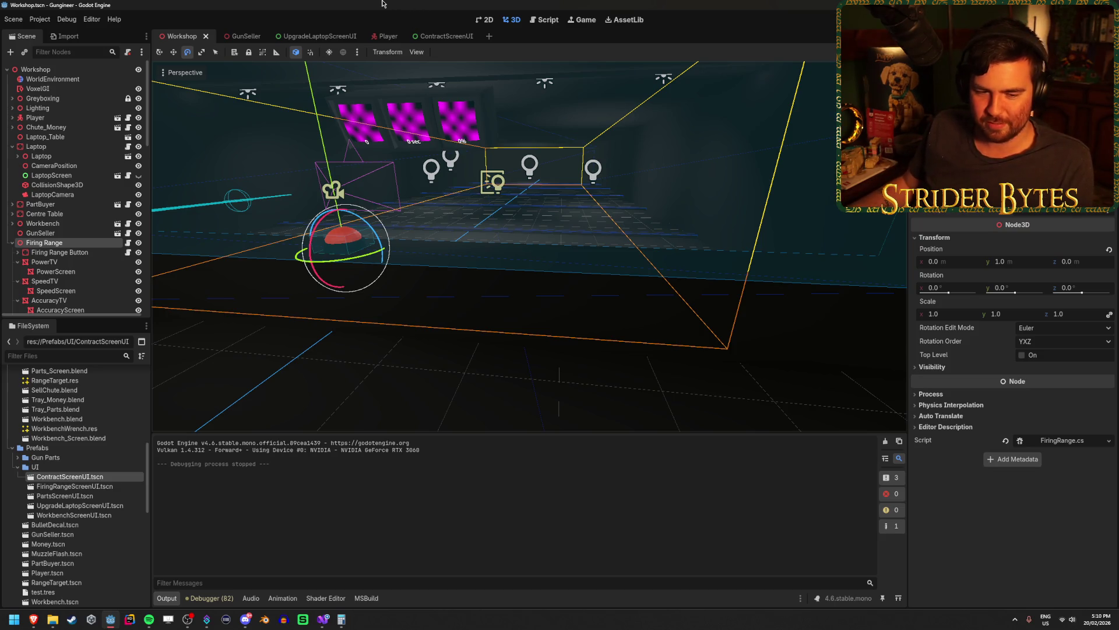
key(alt+Tab)
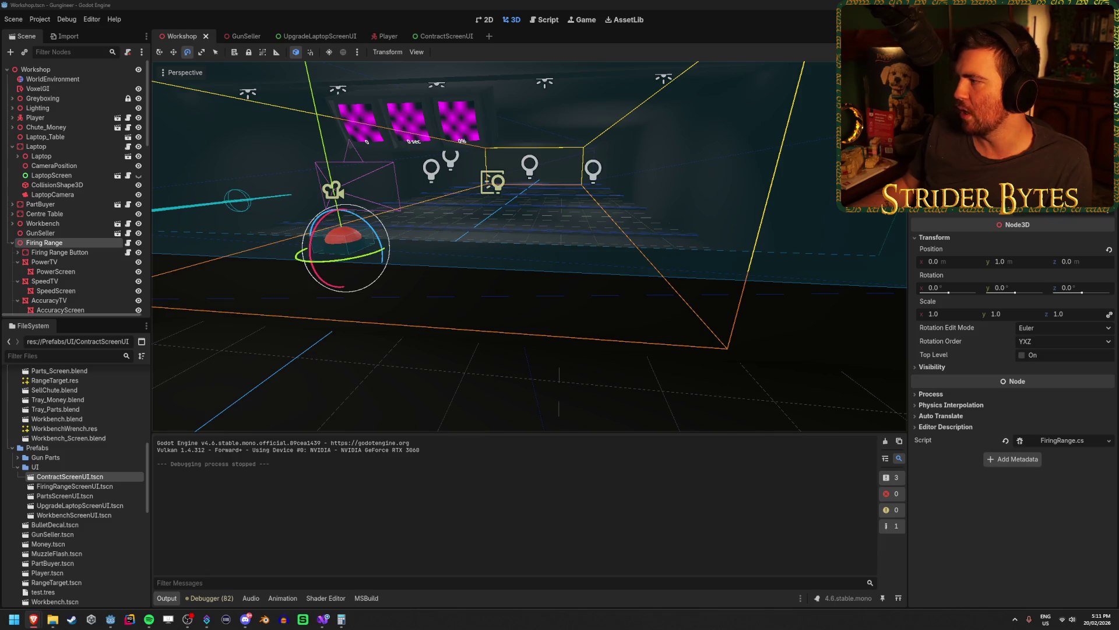
key(ctrl+s)
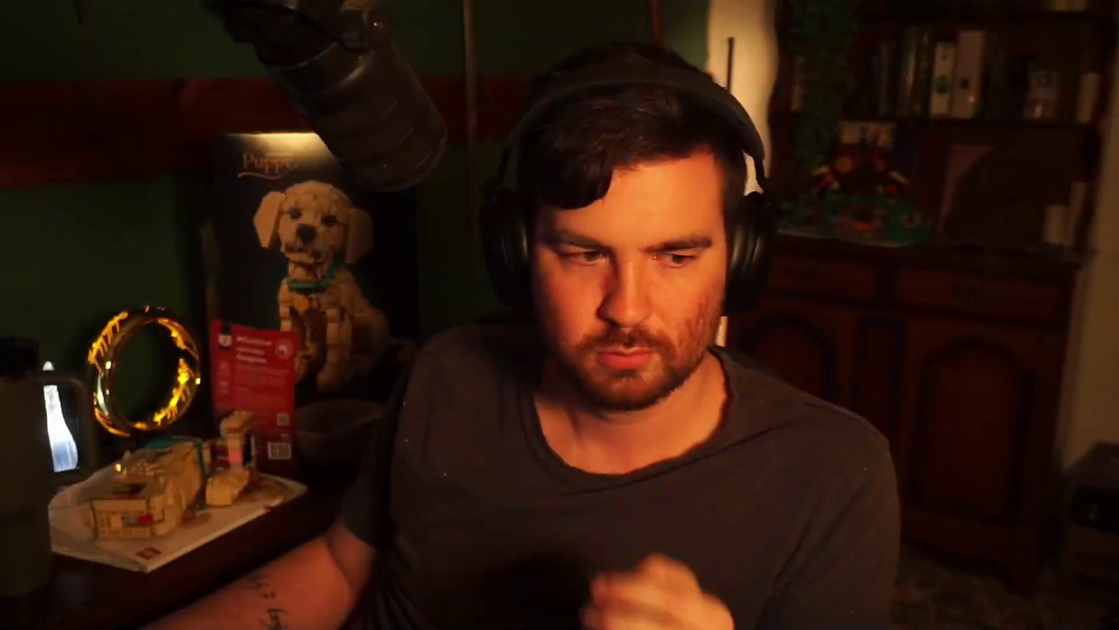